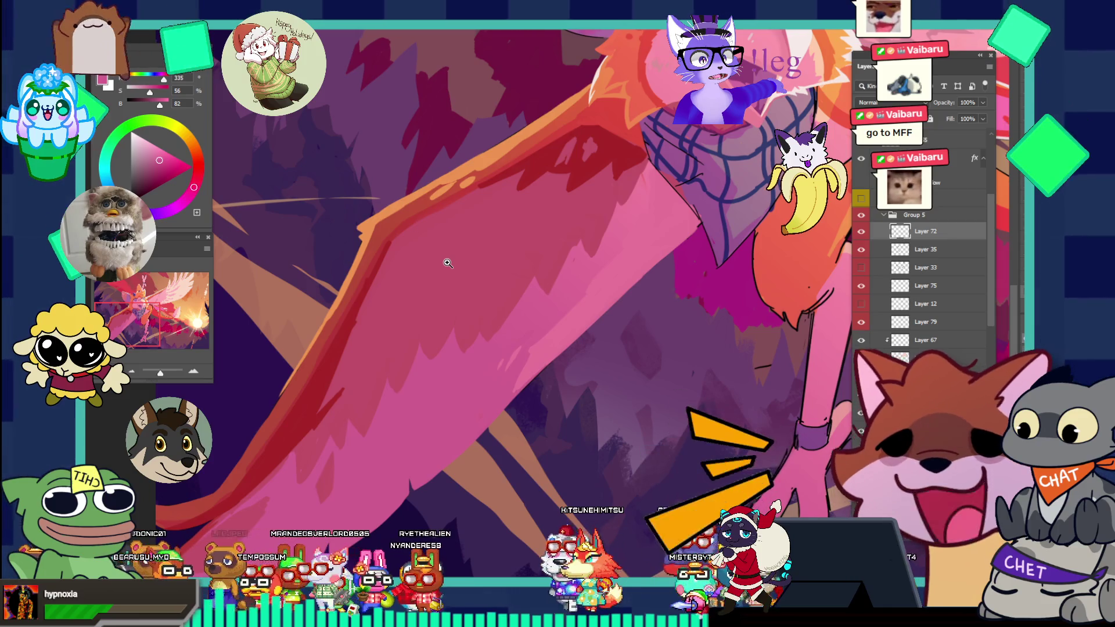
# - Zoom in on the wing base, sample a warm red-orange from the wing, and select Layer 67
pyautogui.keyDown('alt'); pyautogui.click(448, 263); pyautogui.keyUp('alt')
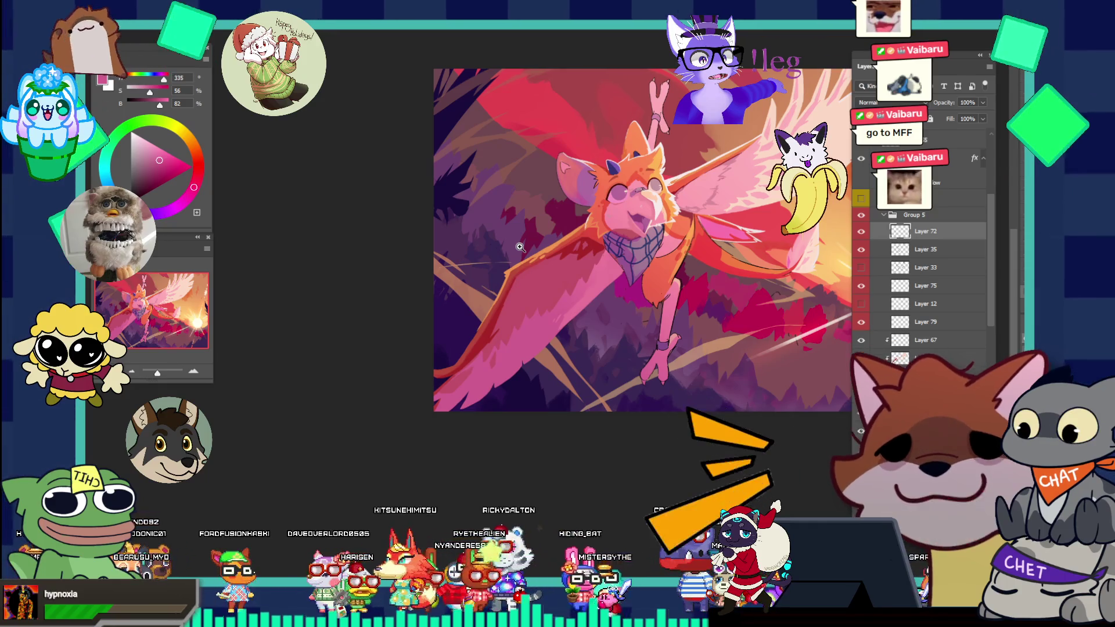
pyautogui.click(613, 267)
pyautogui.click(614, 265)
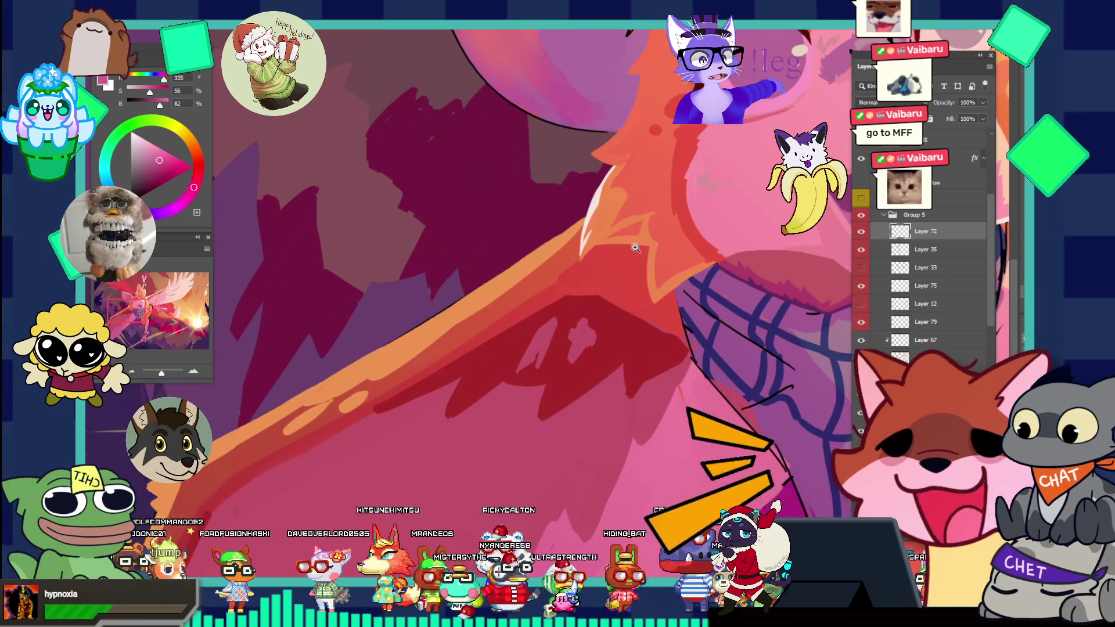
pyautogui.press('b')
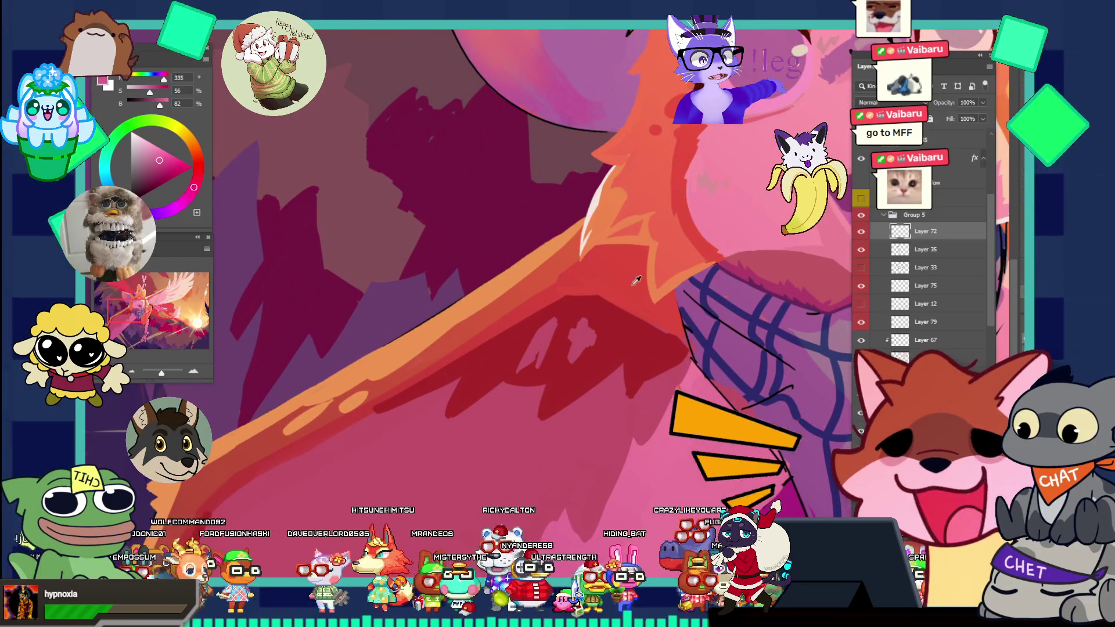
pyautogui.keyDown('alt'); pyautogui.click(641, 302); pyautogui.keyUp('alt')
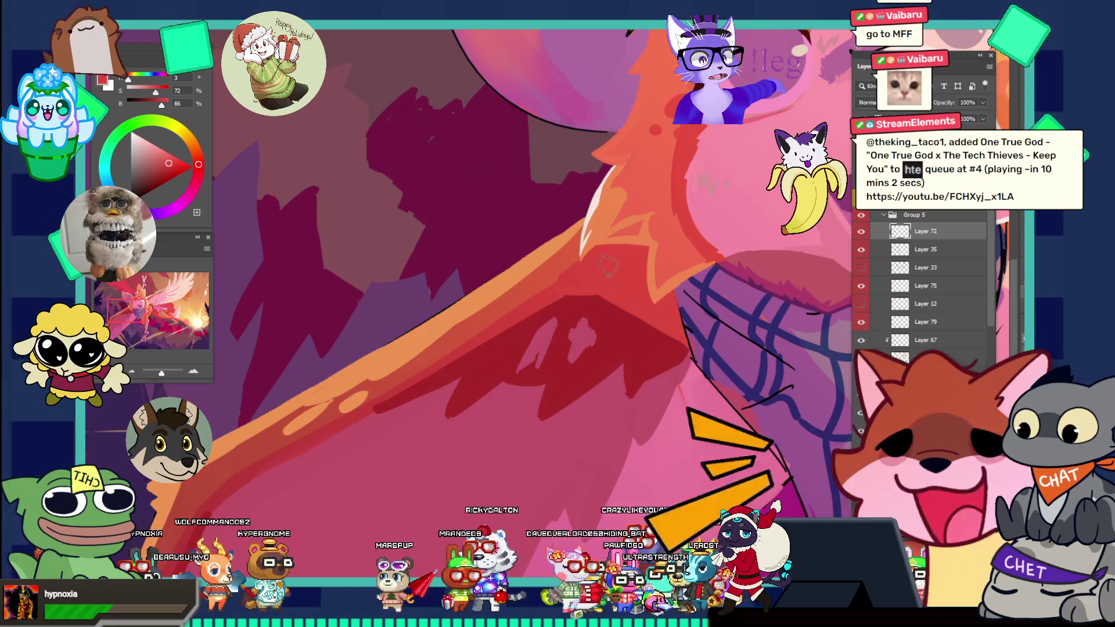
pyautogui.click(544, 258)
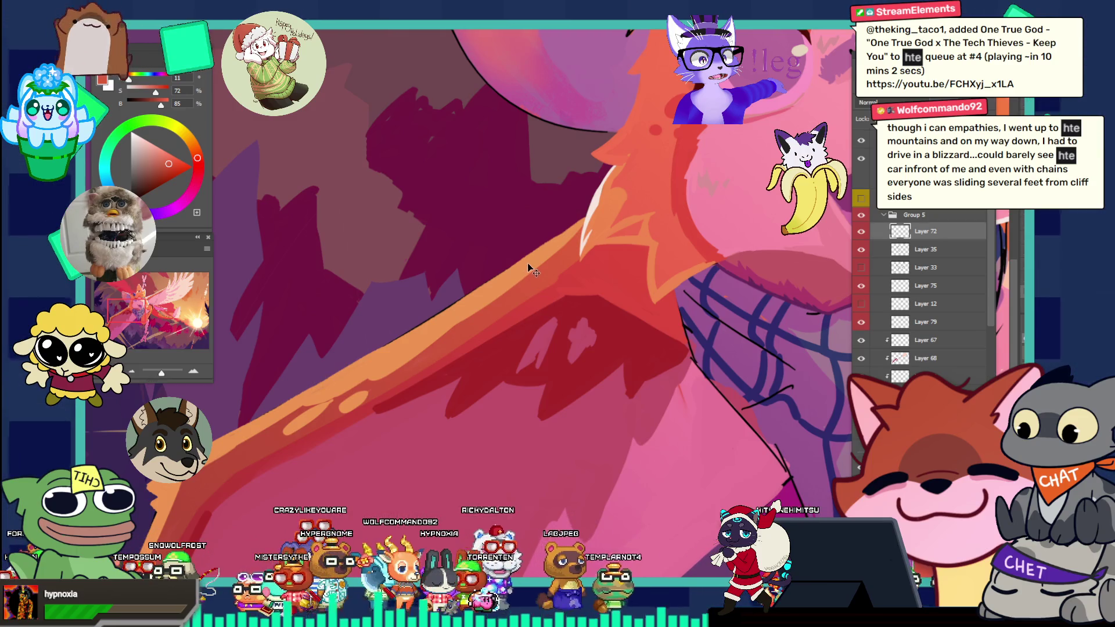
pyautogui.keyDown('ctrl'); pyautogui.click(563, 241); pyautogui.keyUp('ctrl')
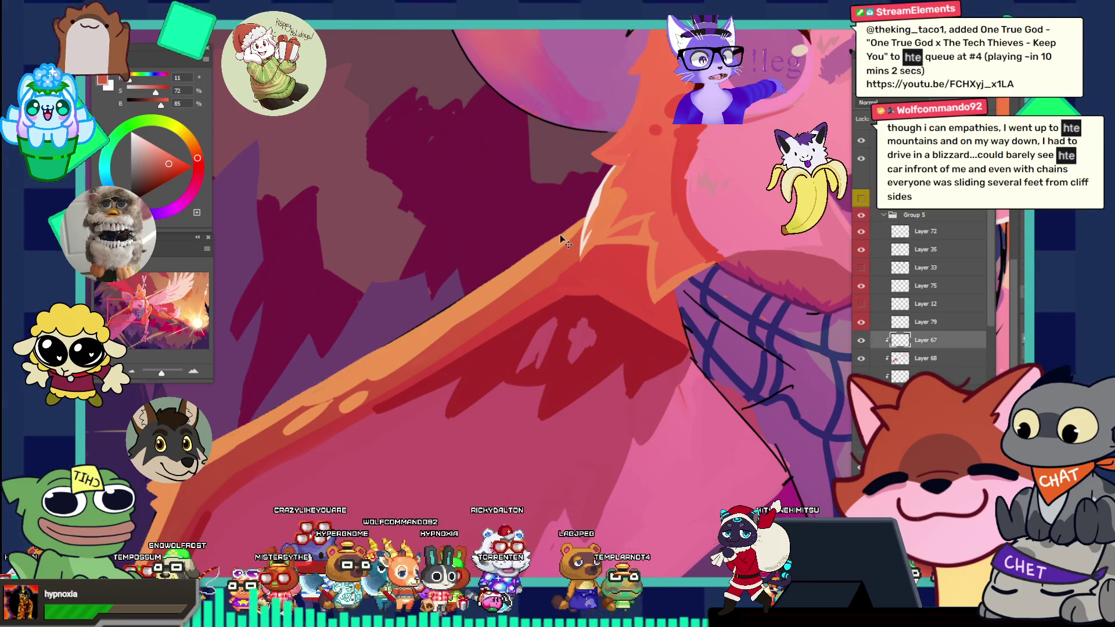
# - Undo the stray shift of the orange fur shape on the canvas
pyautogui.keyDown('ctrl'); pyautogui.click(582, 271); pyautogui.keyUp('ctrl')
pyautogui.moveTo(603, 262); pyautogui.dragTo(622, 247)
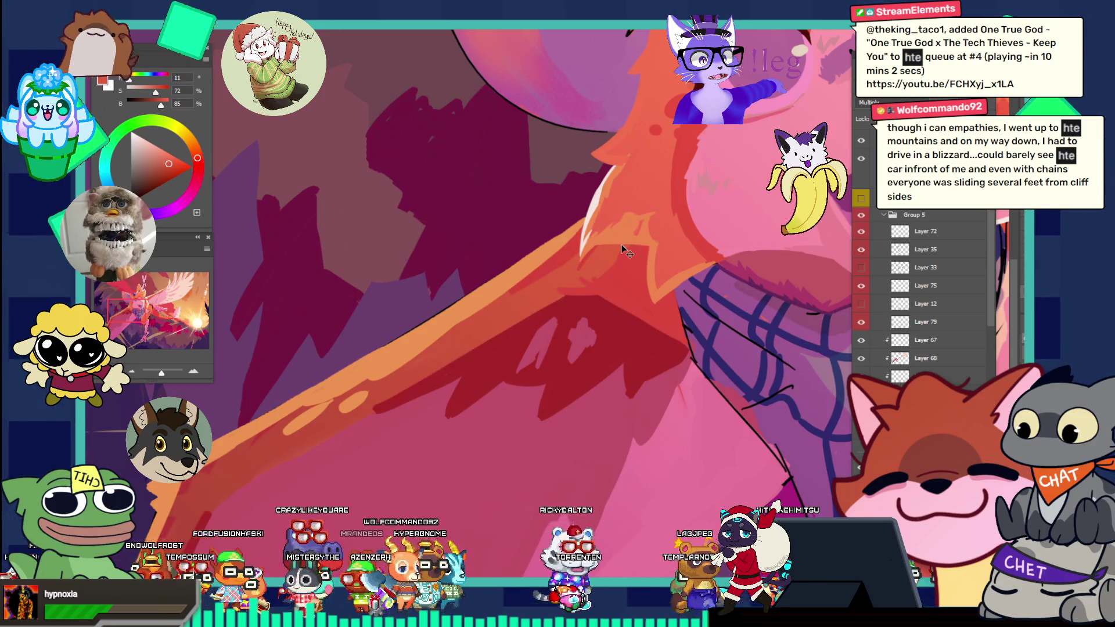
pyautogui.keyDown('ctrl'); pyautogui.click(601, 269); pyautogui.keyUp('ctrl')
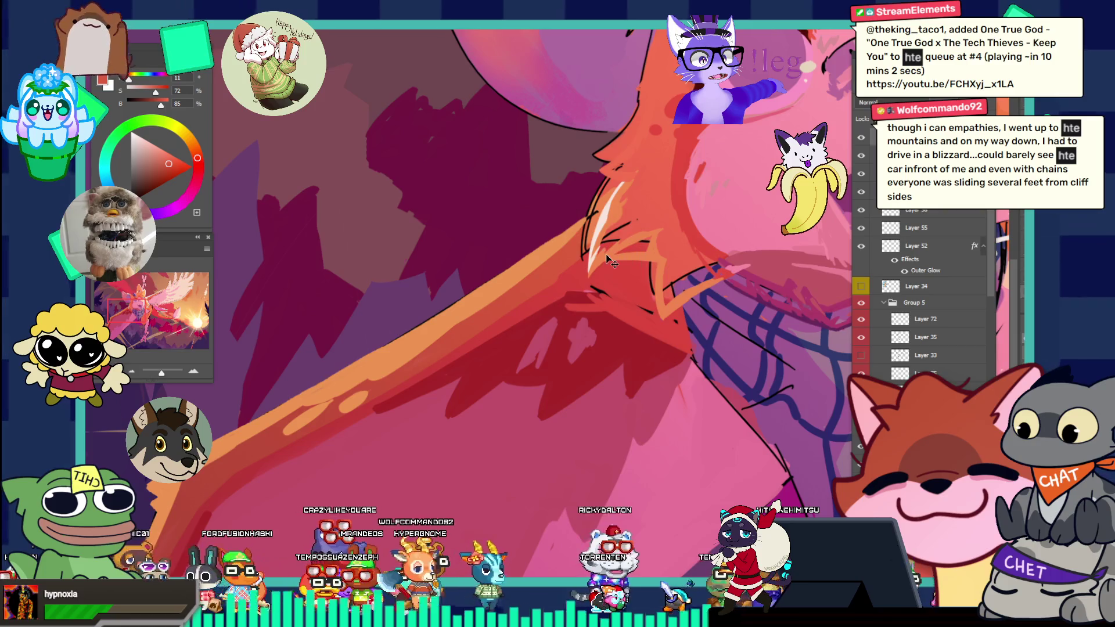
pyautogui.hotkey('ctrl', 'z')
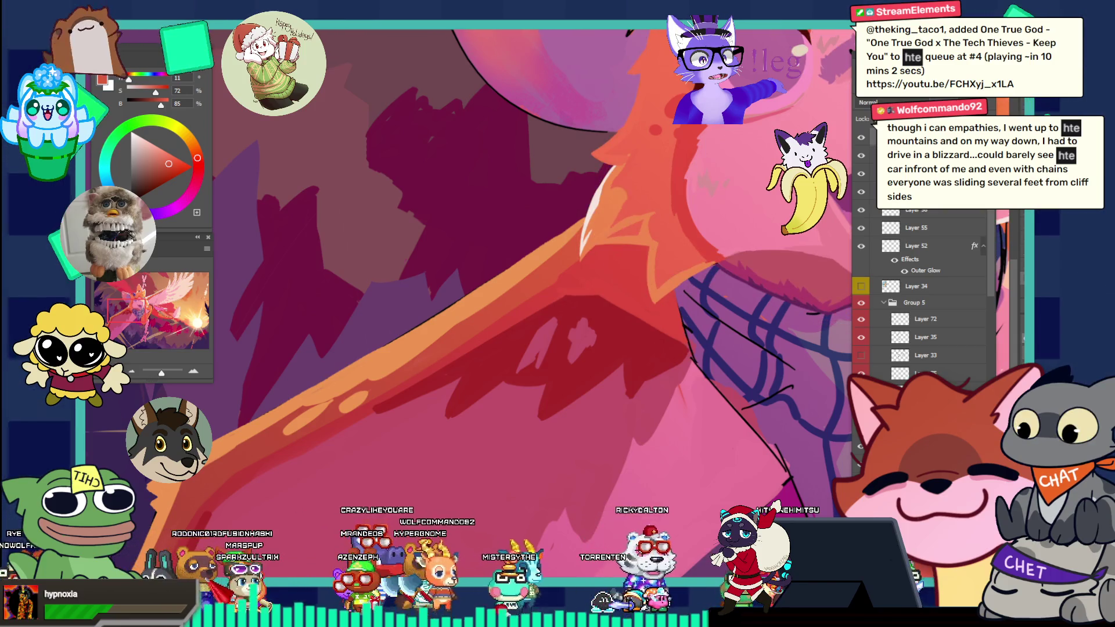
# - Zoom in around the wing base and create a new blank Layer 81
pyautogui.click(654, 219)
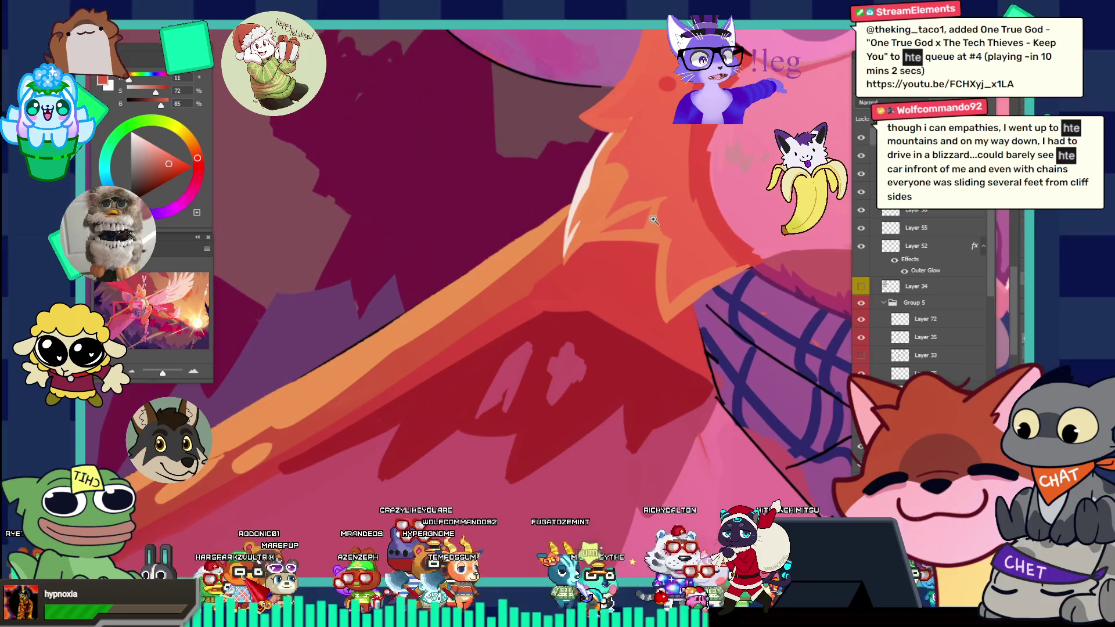
pyautogui.press('l')
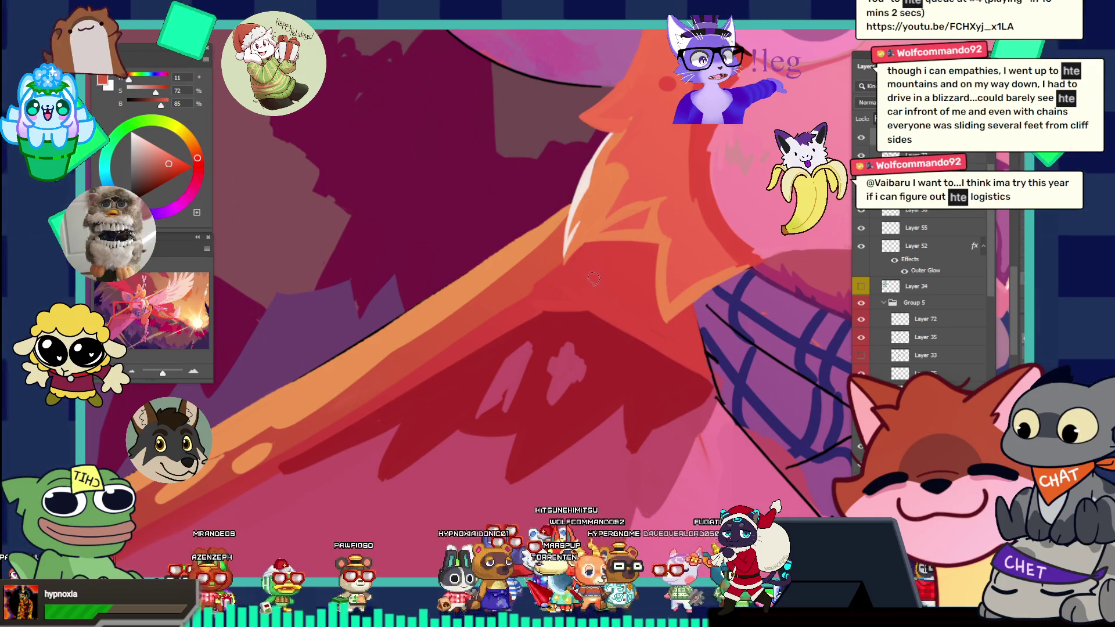
pyautogui.press('i')
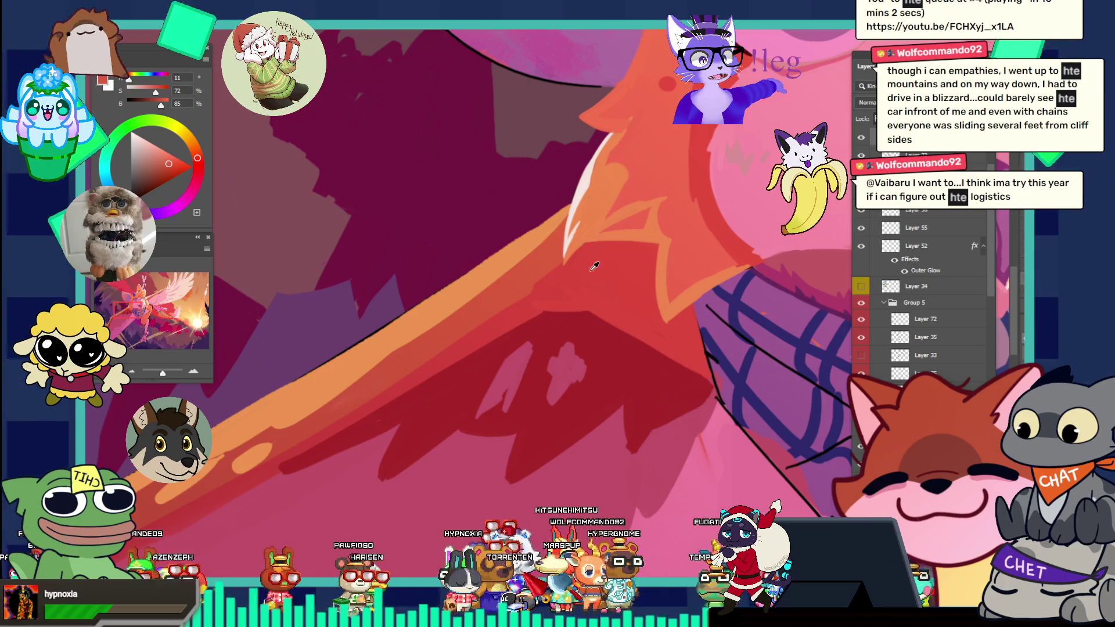
pyautogui.press('l')
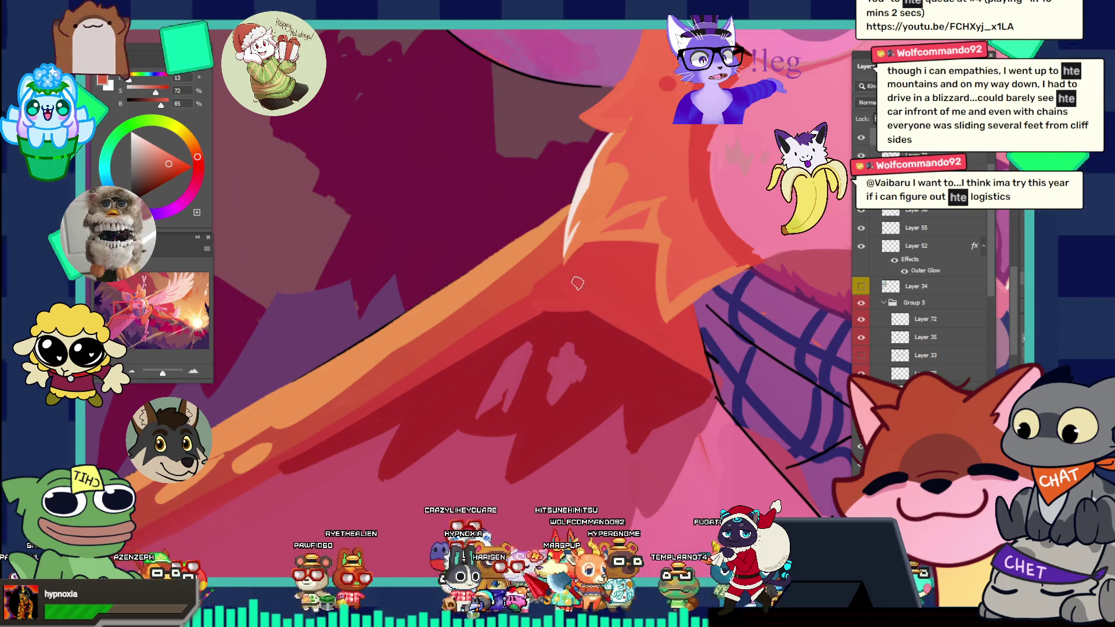
pyautogui.press('v')
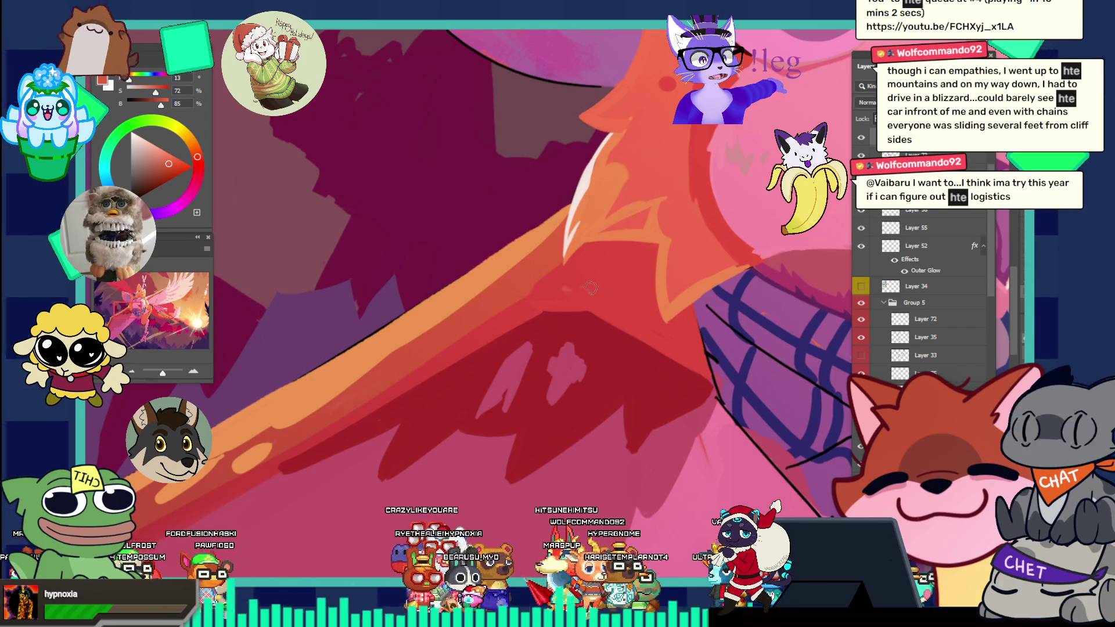
pyautogui.scroll(3, 923, 290)
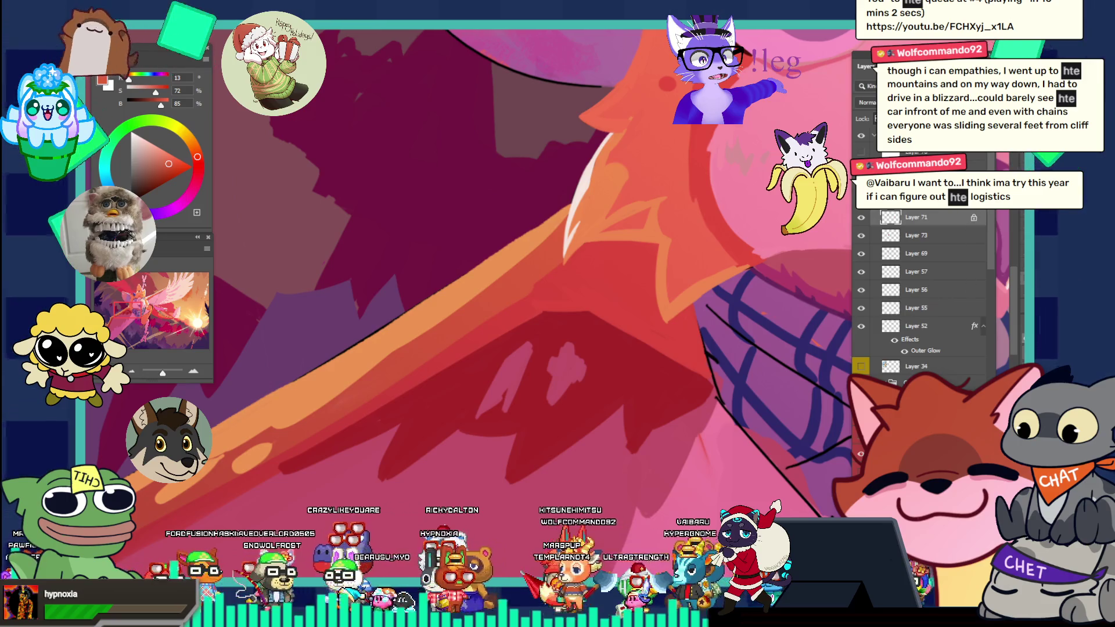
pyautogui.hotkey('ctrl', 'j')
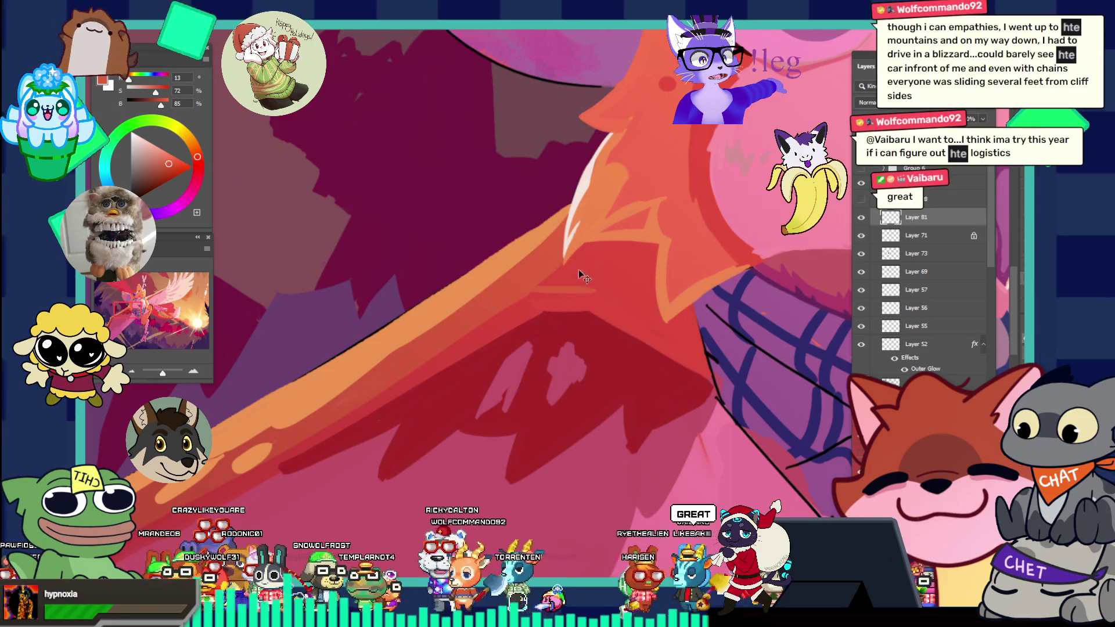
# - On Layer 81, paint red shading strokes along the wing's upper edge beside the bandana
pyautogui.moveTo(575, 256); pyautogui.dragTo(608, 279)
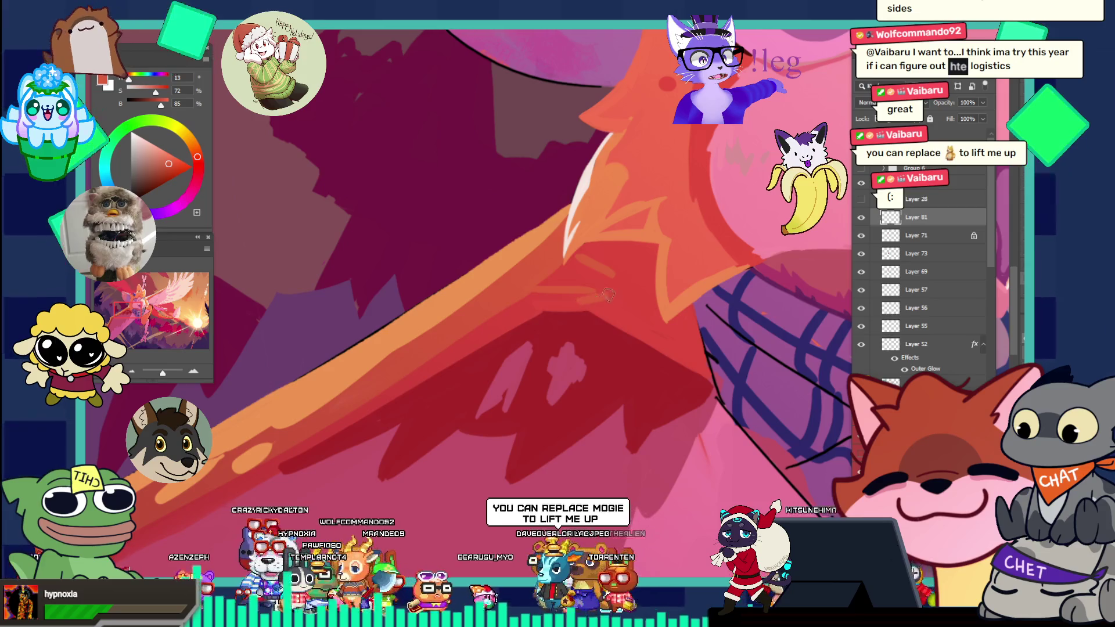
pyautogui.press('b')
pyautogui.moveTo(587, 275)
pyautogui.mouseDown()
pyautogui.moveTo(535, 291)
pyautogui.moveTo(576, 278)
pyautogui.mouseUp()
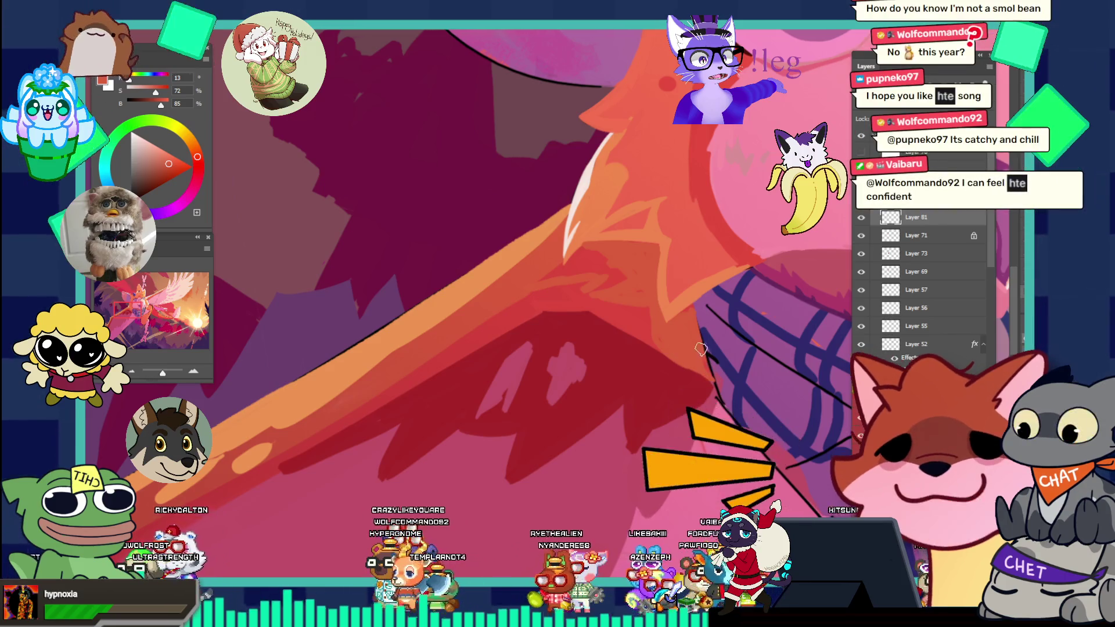
# - Zoom out, then close in on the wing shading to take a deeper crimson
pyautogui.moveTo(703, 305); pyautogui.dragTo(630, 266)
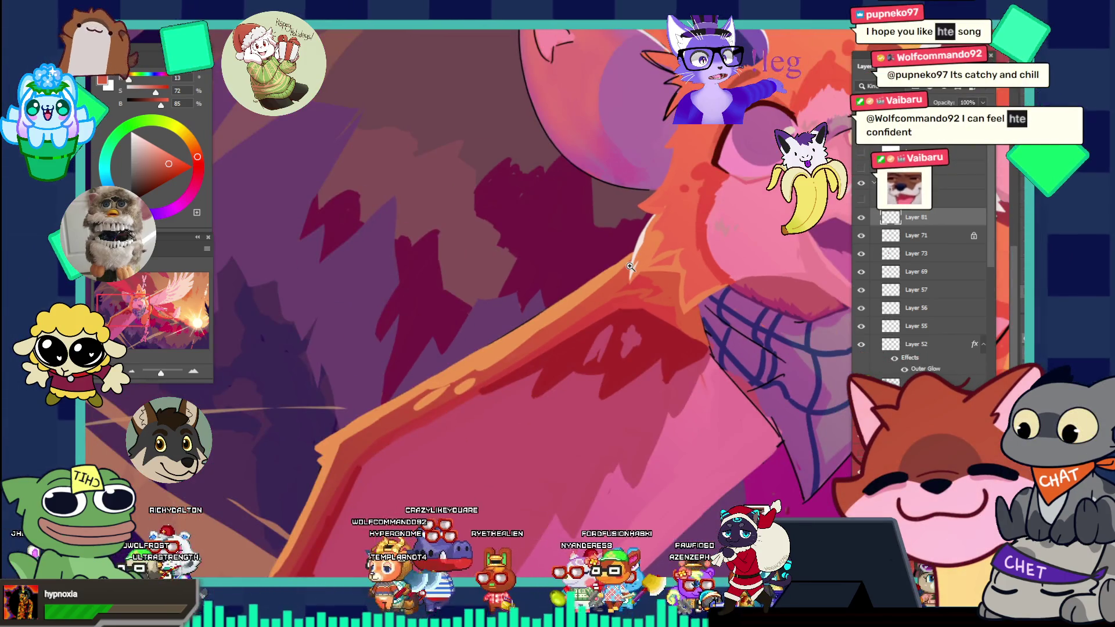
pyautogui.click(691, 322)
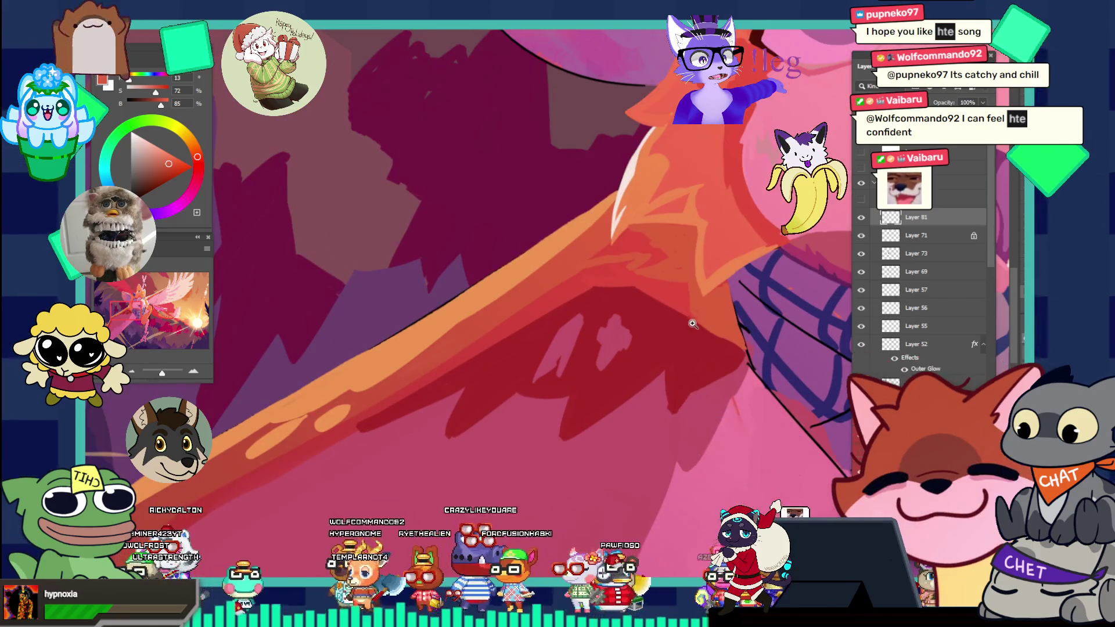
pyautogui.click(707, 297)
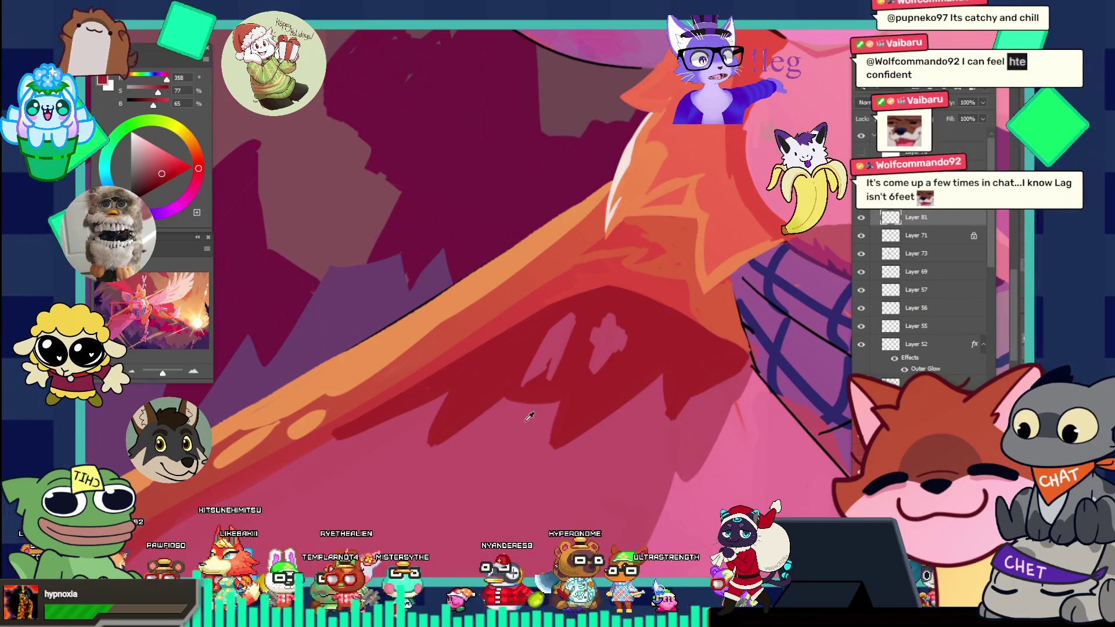
pyautogui.press('l')
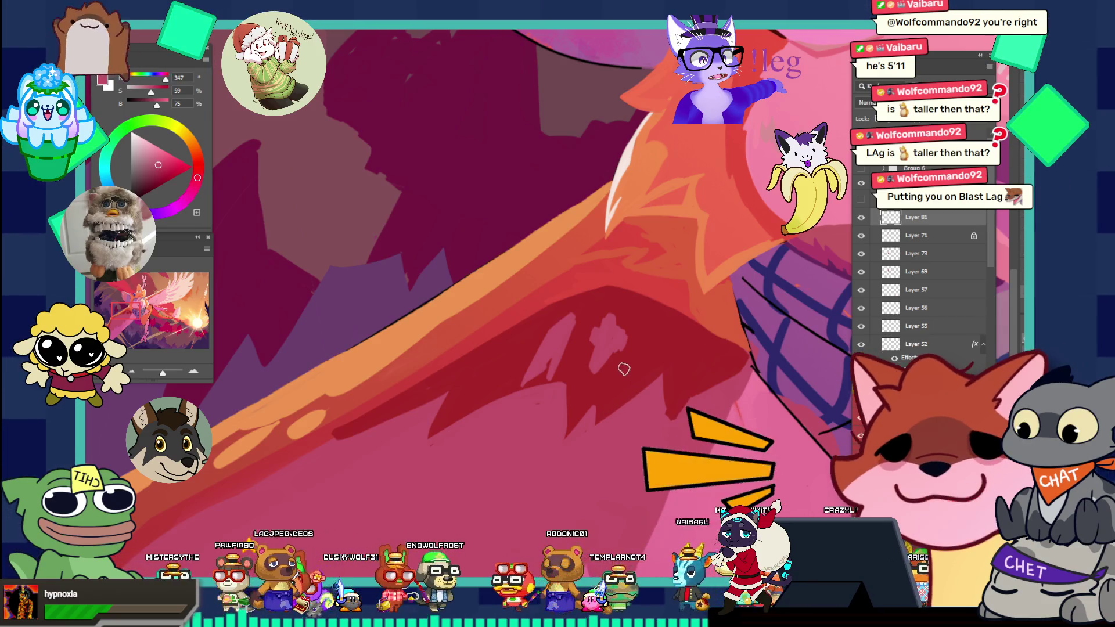
# - Sample a deep crimson from the wing and block in jagged fur shapes along the lower wing
pyautogui.click(614, 343)
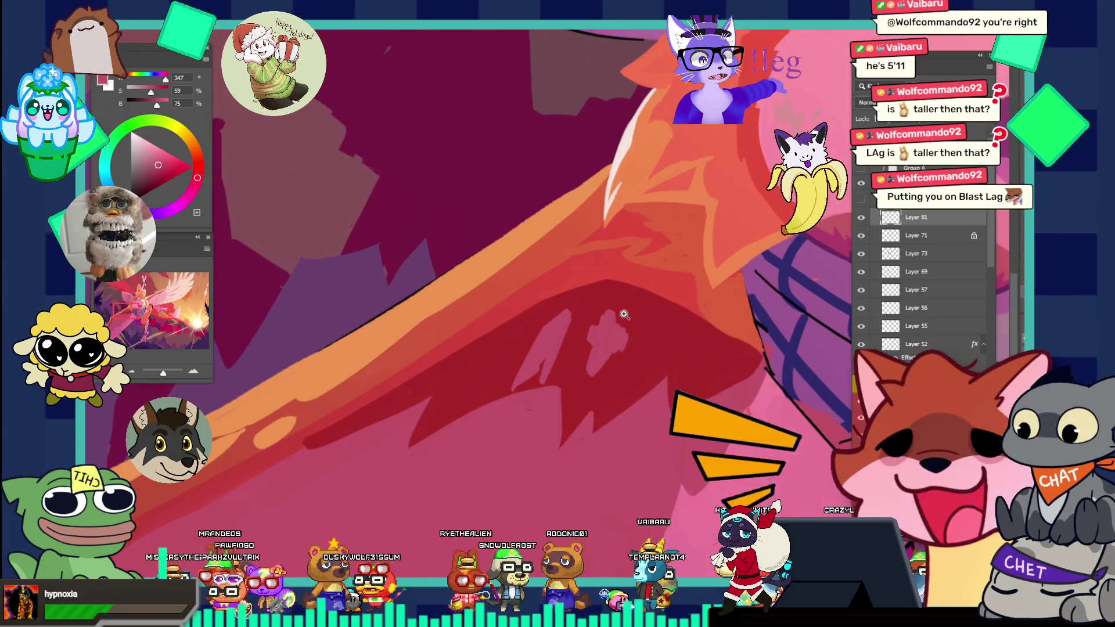
pyautogui.click(617, 374)
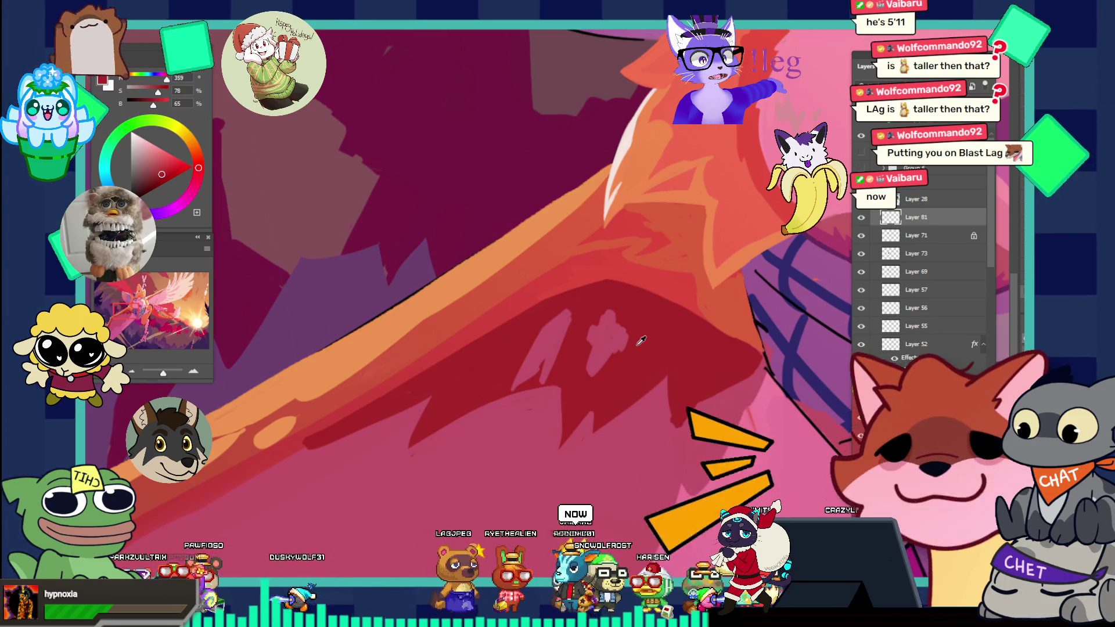
pyautogui.press('l')
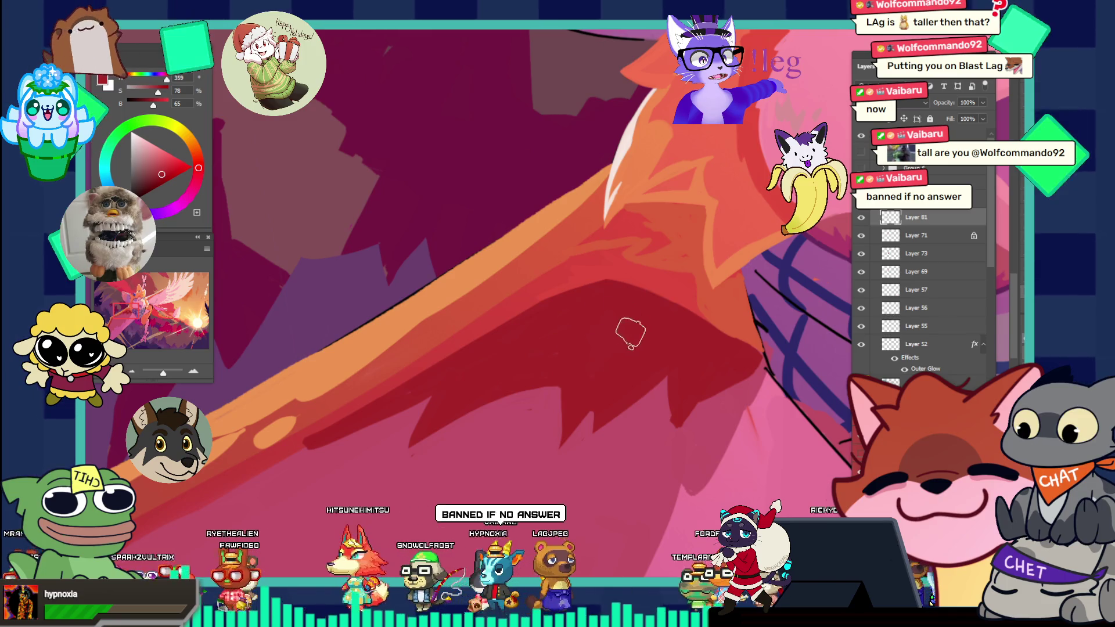
pyautogui.moveTo(640, 270); pyautogui.dragTo(552, 199)
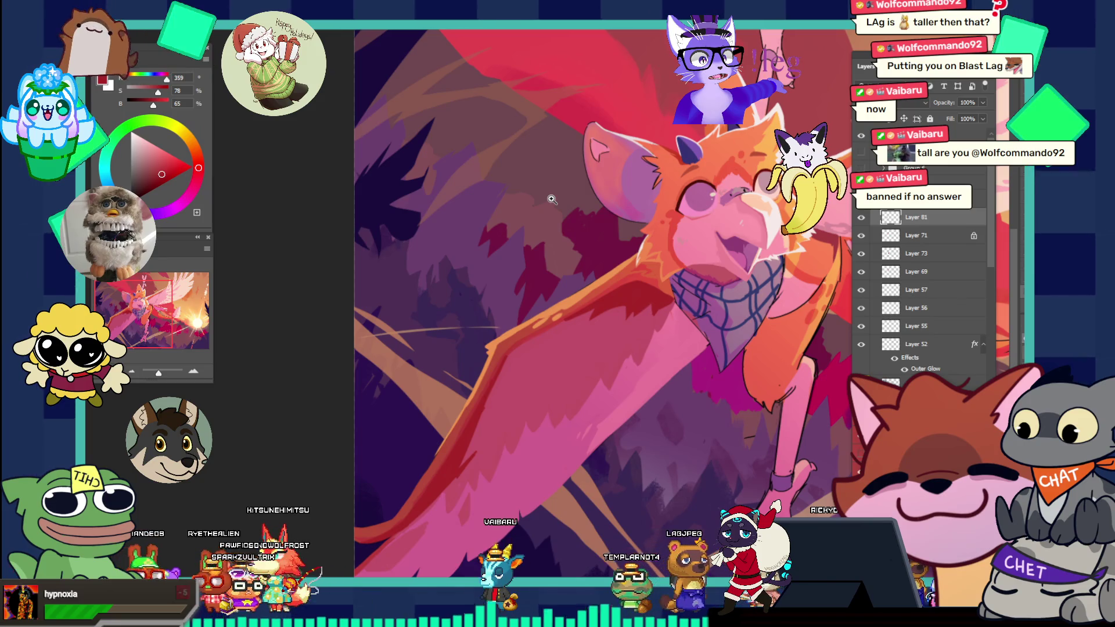
# - Sample the bright wing red and paint red strokes along the wing edge
pyautogui.moveTo(667, 270); pyautogui.dragTo(698, 298)
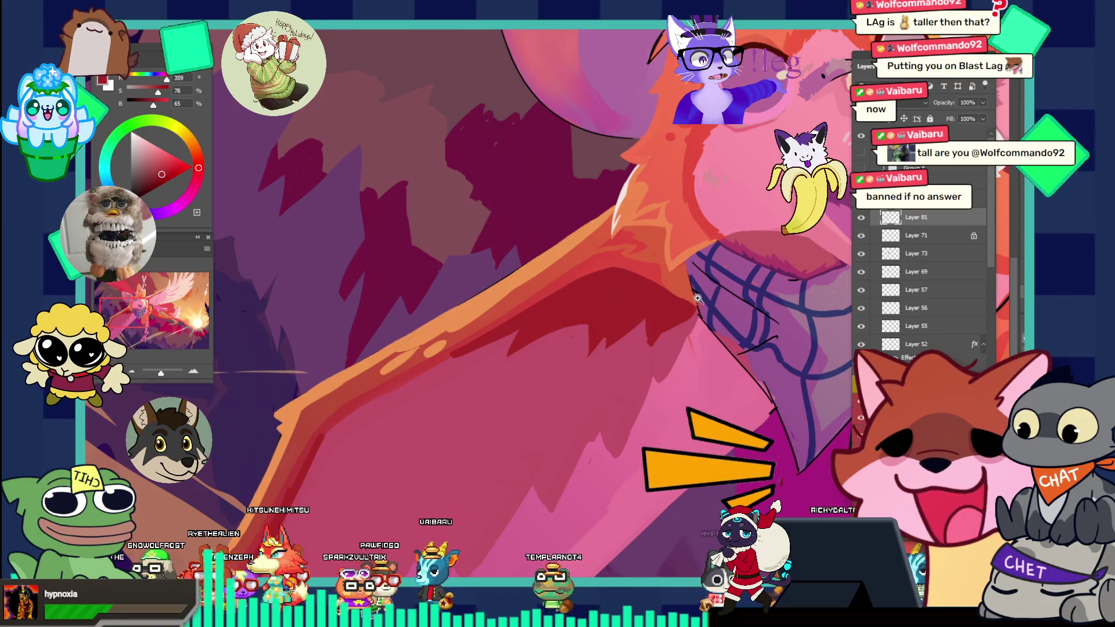
pyautogui.keyDown('alt'); pyautogui.click(612, 264); pyautogui.keyUp('alt')
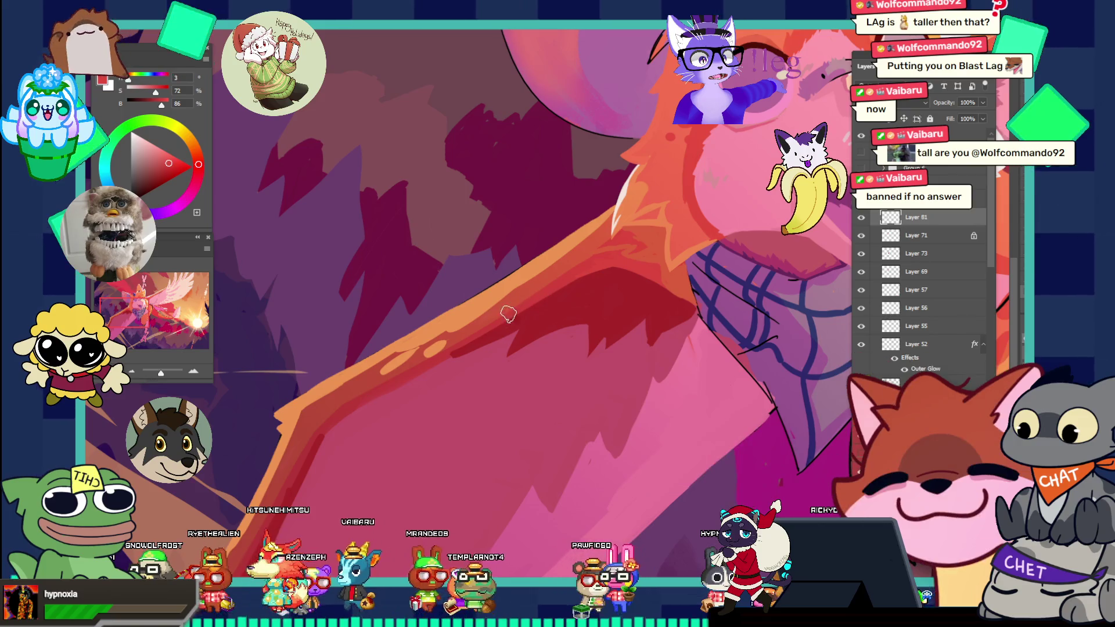
pyautogui.moveTo(510, 312)
pyautogui.mouseDown()
pyautogui.moveTo(572, 291)
pyautogui.moveTo(540, 288)
pyautogui.mouseUp()
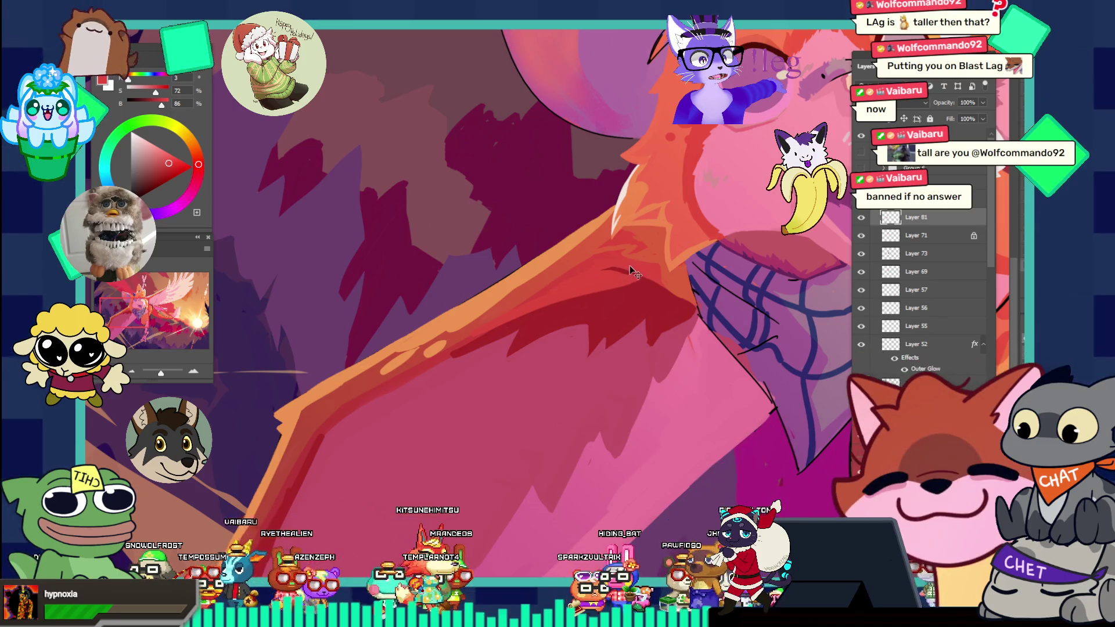
pyautogui.scroll(1, 664, 213)
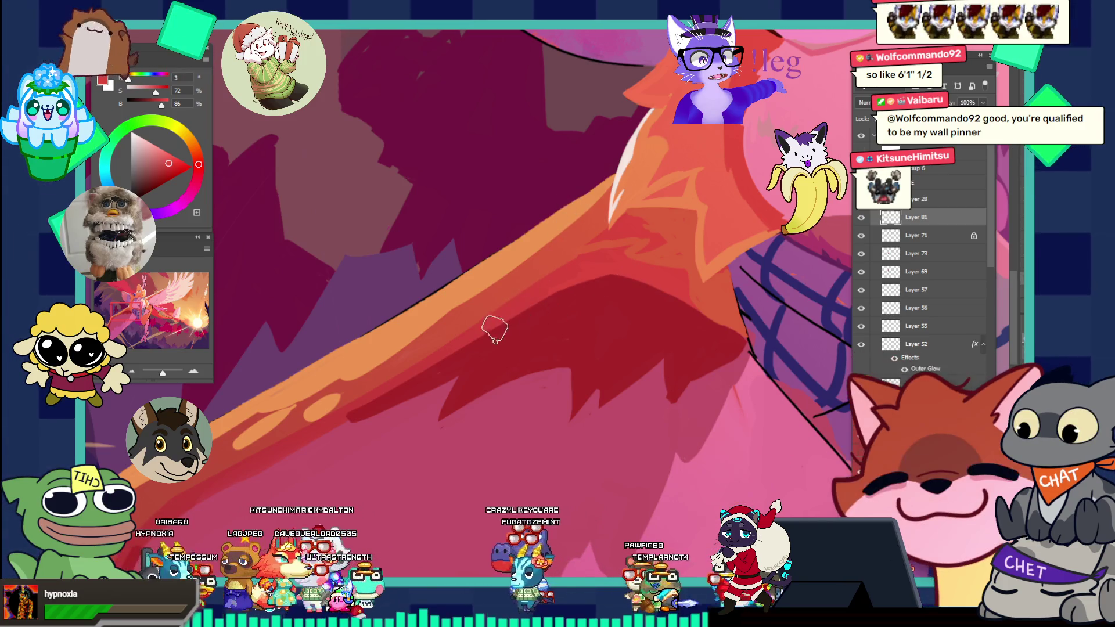
# - Sample another tone from the wing's red-orange area and reframe on the neck and bandana
pyautogui.click(667, 202)
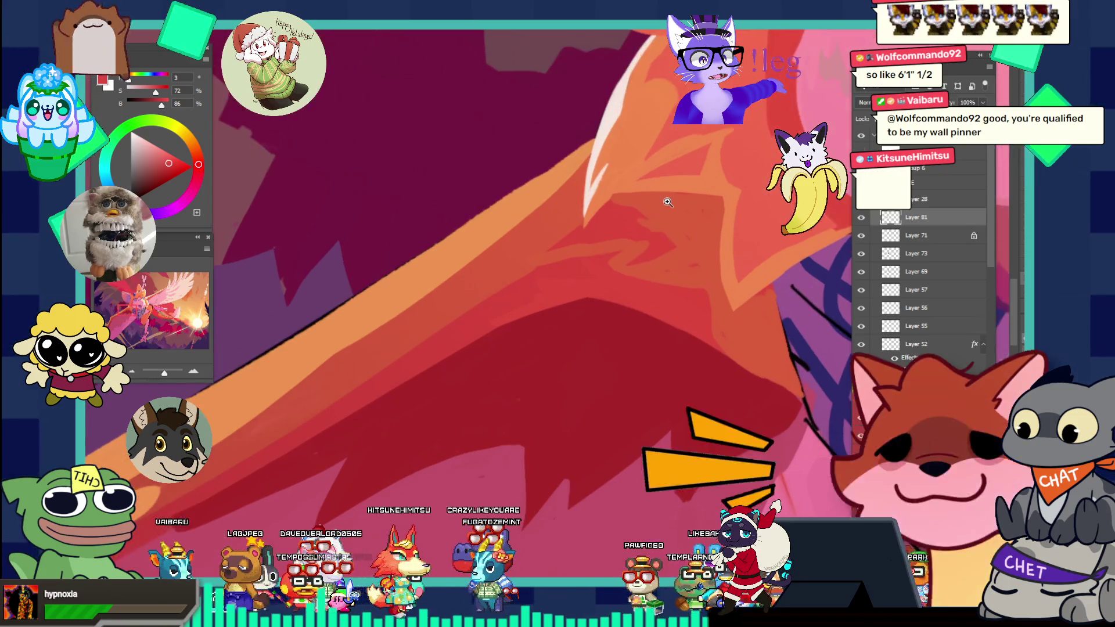
pyautogui.keyDown('alt'); pyautogui.click(552, 275); pyautogui.keyUp('alt')
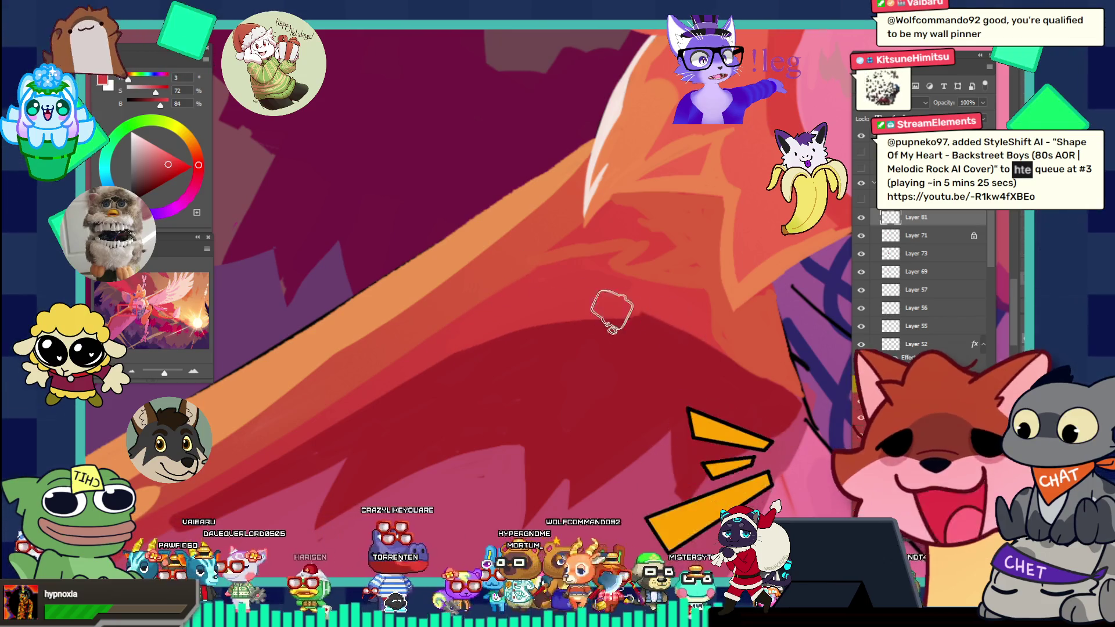
pyautogui.moveTo(617, 311); pyautogui.dragTo(558, 213)
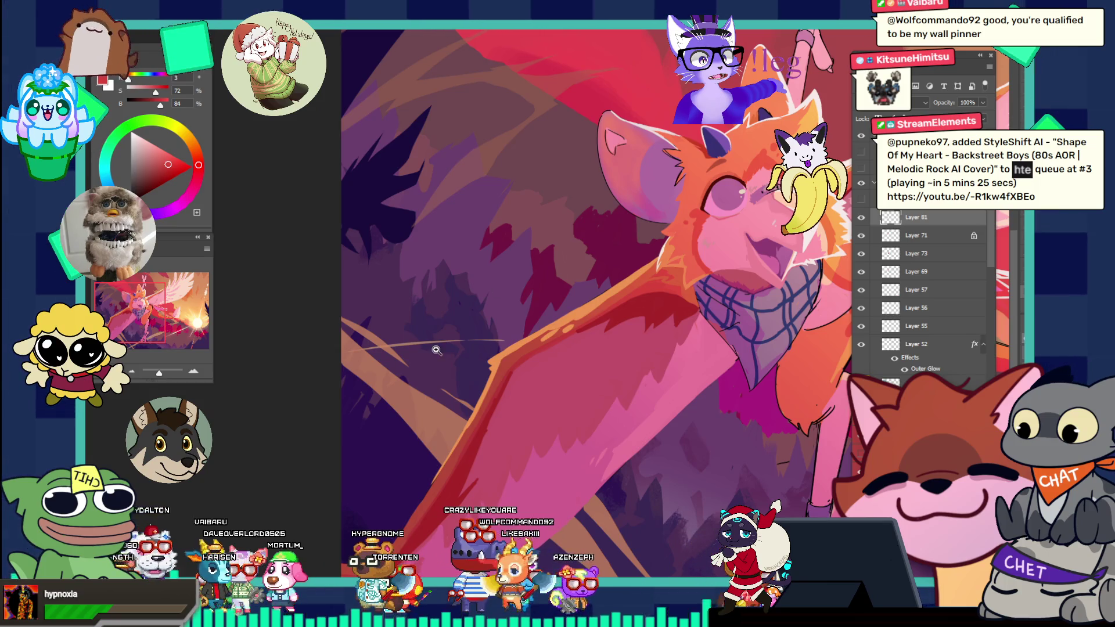
pyautogui.click(695, 282)
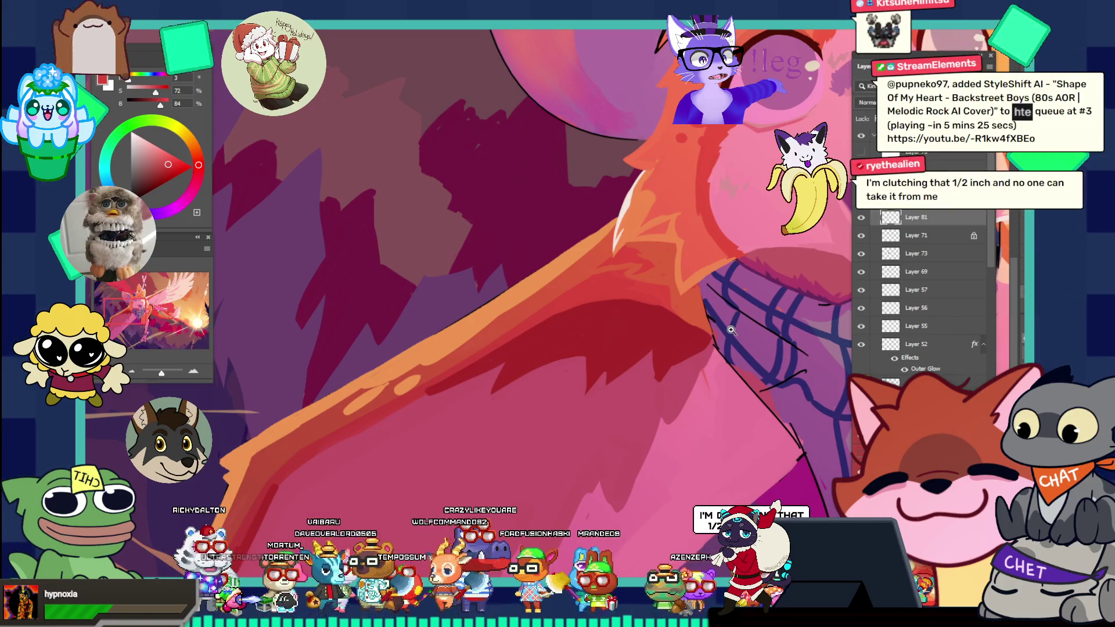
# - Shade the wing and neck fur around the arm, bandana and head, then fit the artwork to the window
pyautogui.click(680, 323)
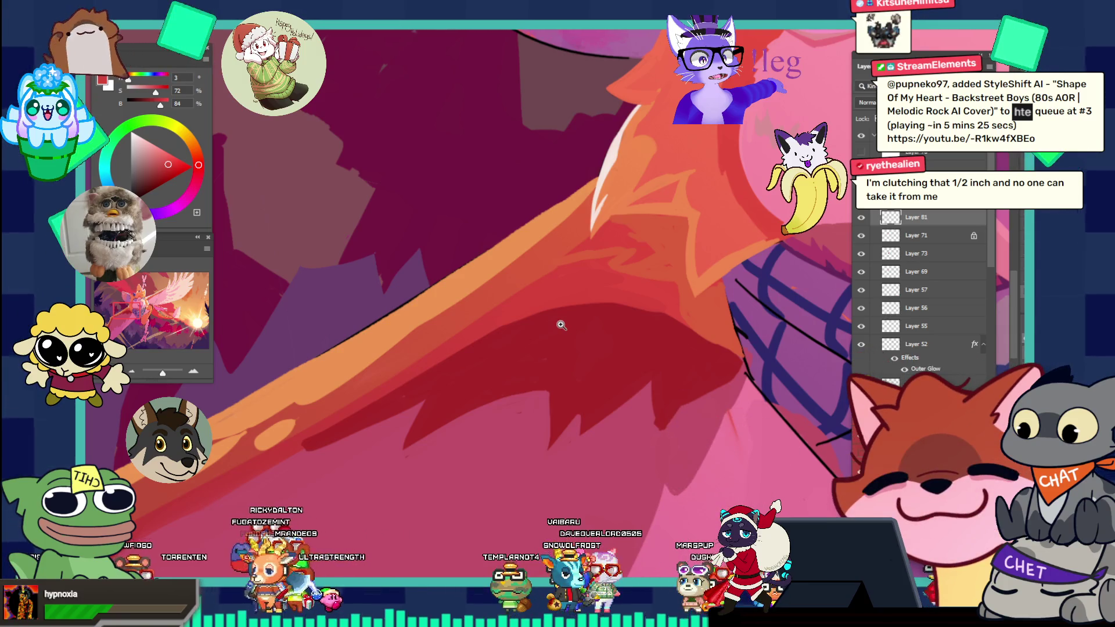
pyautogui.keyDown('alt'); pyautogui.click(543, 316); pyautogui.keyUp('alt')
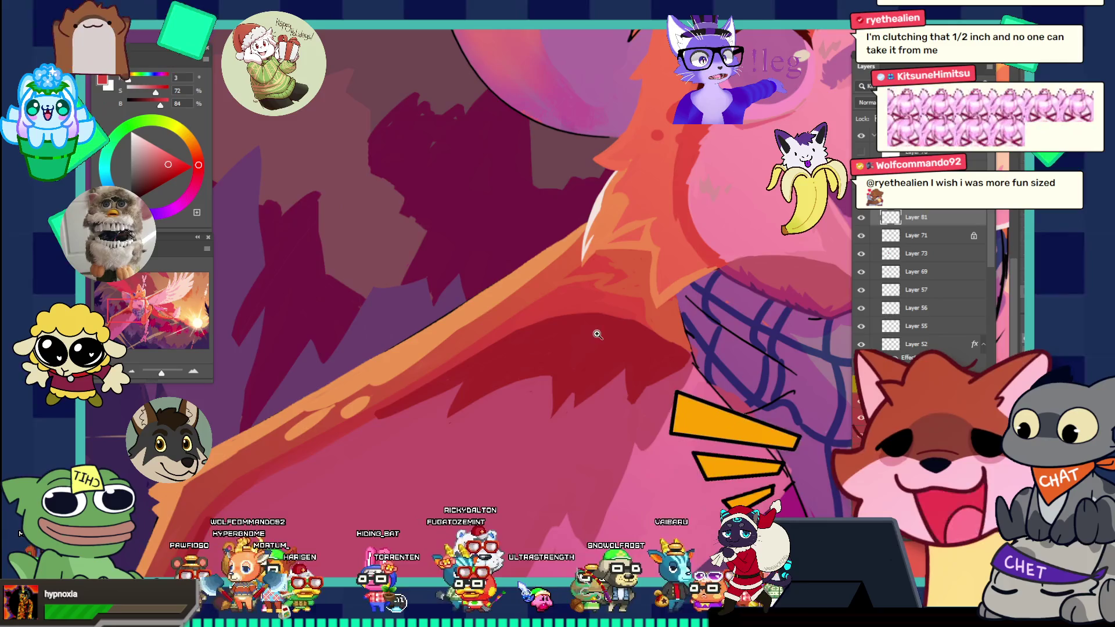
pyautogui.moveTo(595, 329); pyautogui.dragTo(579, 311)
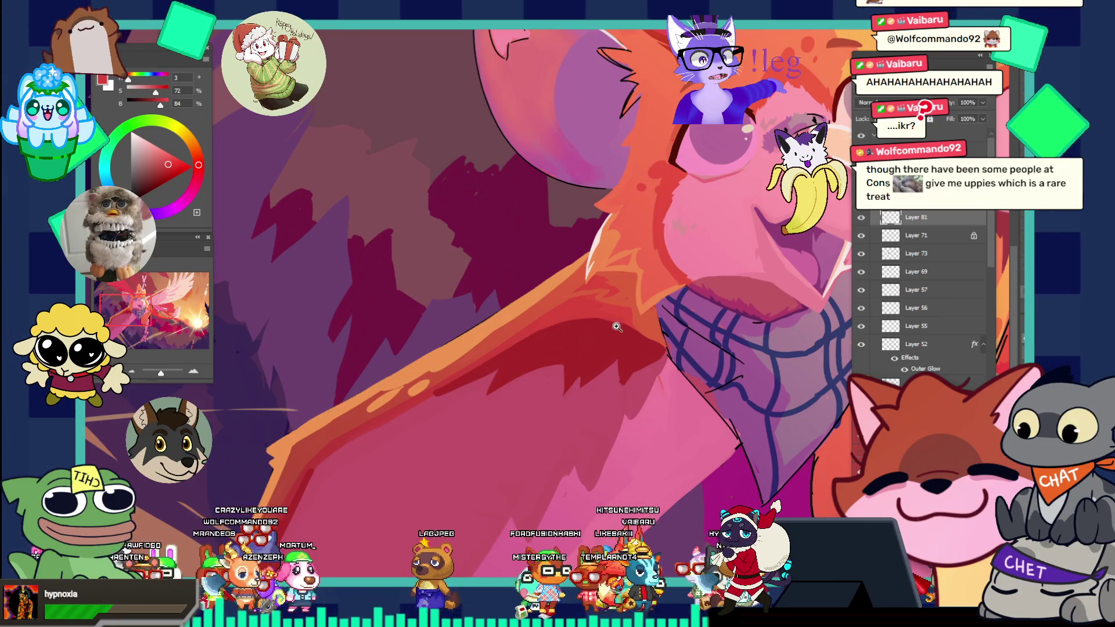
pyautogui.hotkey('ctrl', '0')
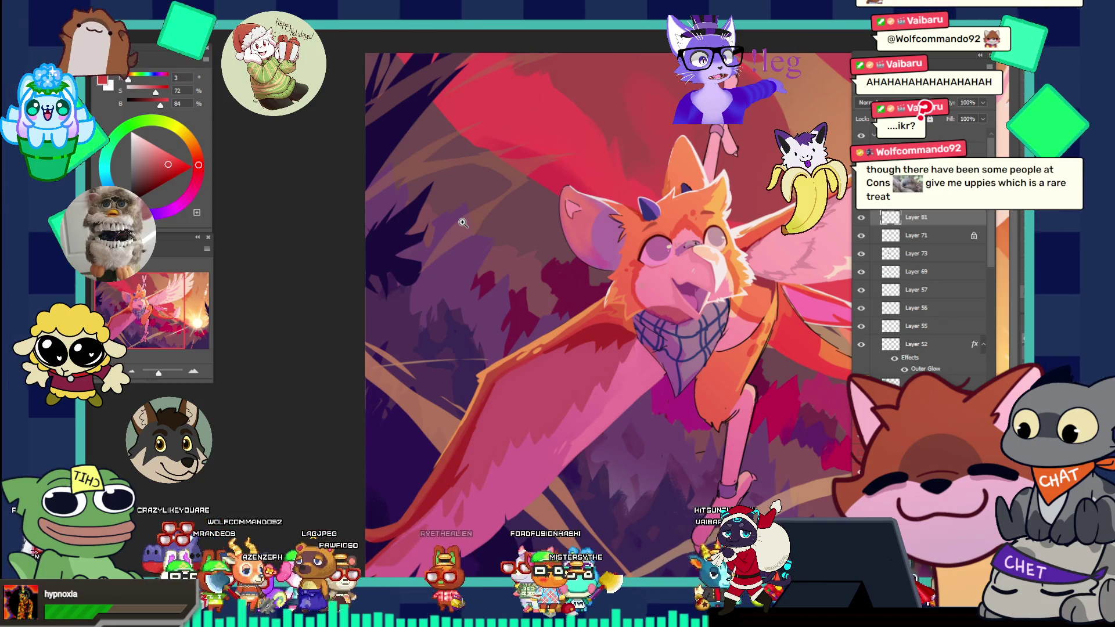
# - Zoom in on the bandana and wing and take the muted pink-red (H 347, S 59, B 75)
pyautogui.click(638, 331)
pyautogui.click(638, 287)
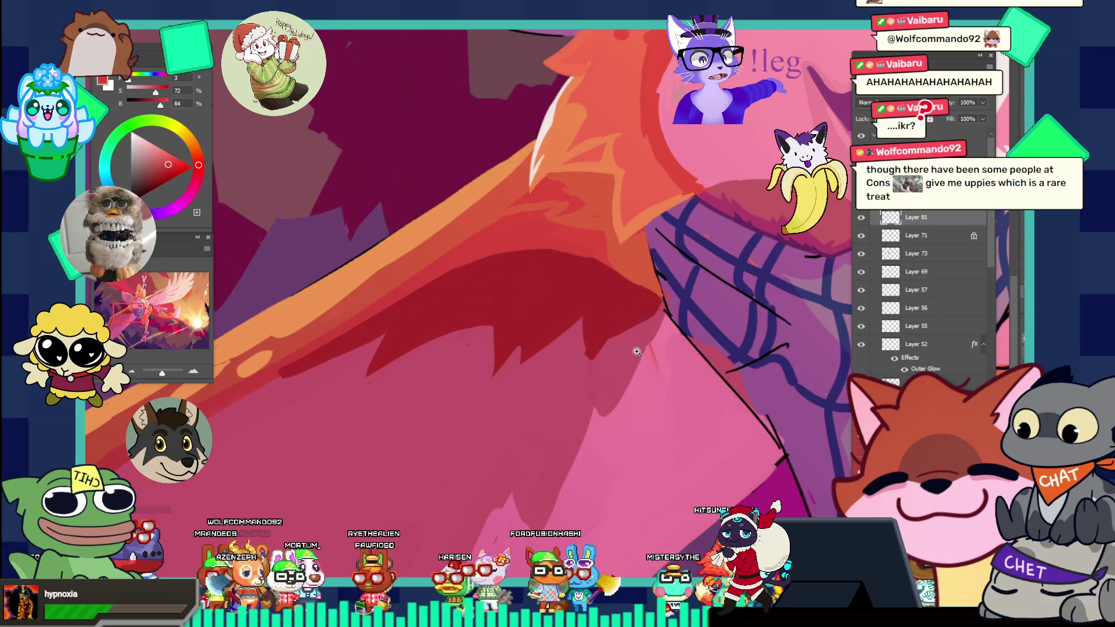
pyautogui.press('l')
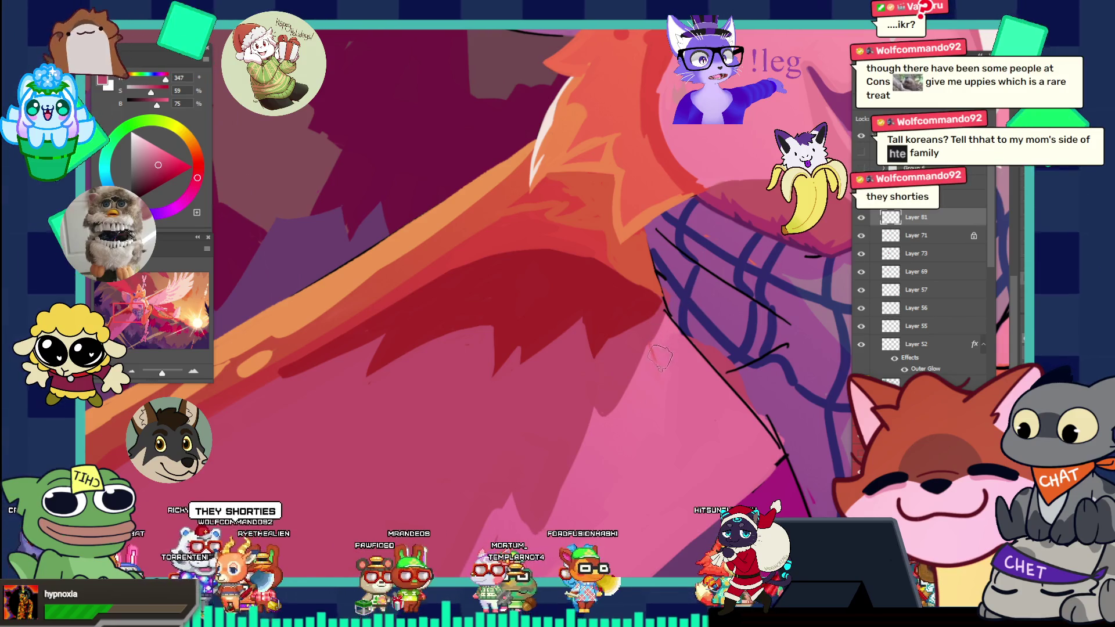
# - Sample the lighter pink (H 342, S 50, B 92) from the wing and fit the whole illustration on screen
pyautogui.click(701, 361)
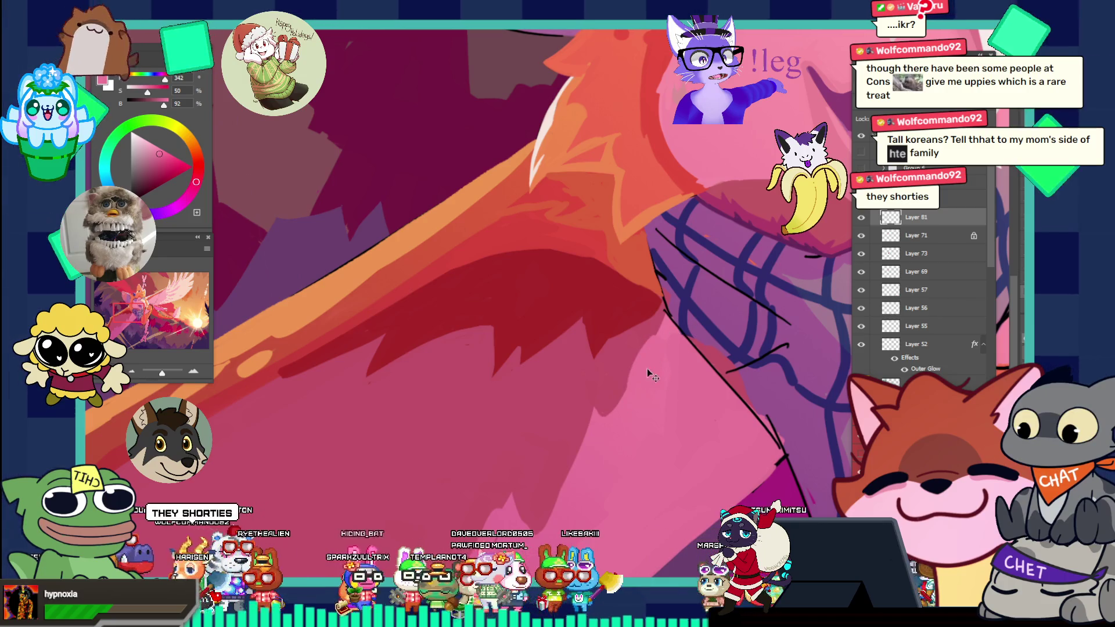
pyautogui.hotkey('ctrl', '0')
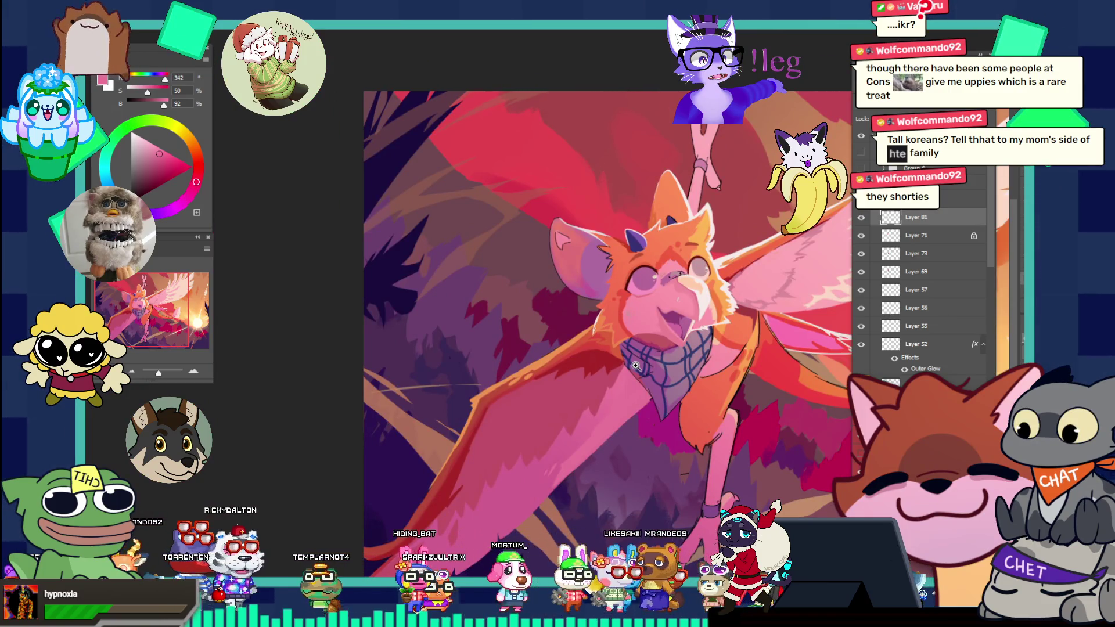
# - Zoom the canvas out to view the full fox-bat illustration as a small preview
pyautogui.scroll(-3, 636, 366)
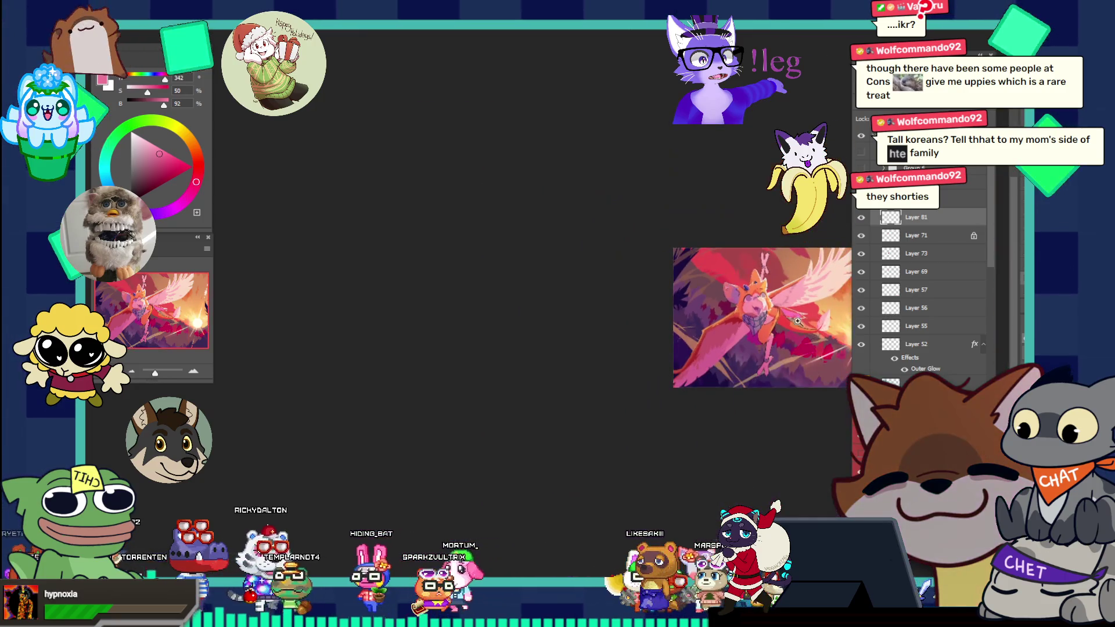
pyautogui.scroll(1, 824, 343)
pyautogui.scroll(1, 824, 343)
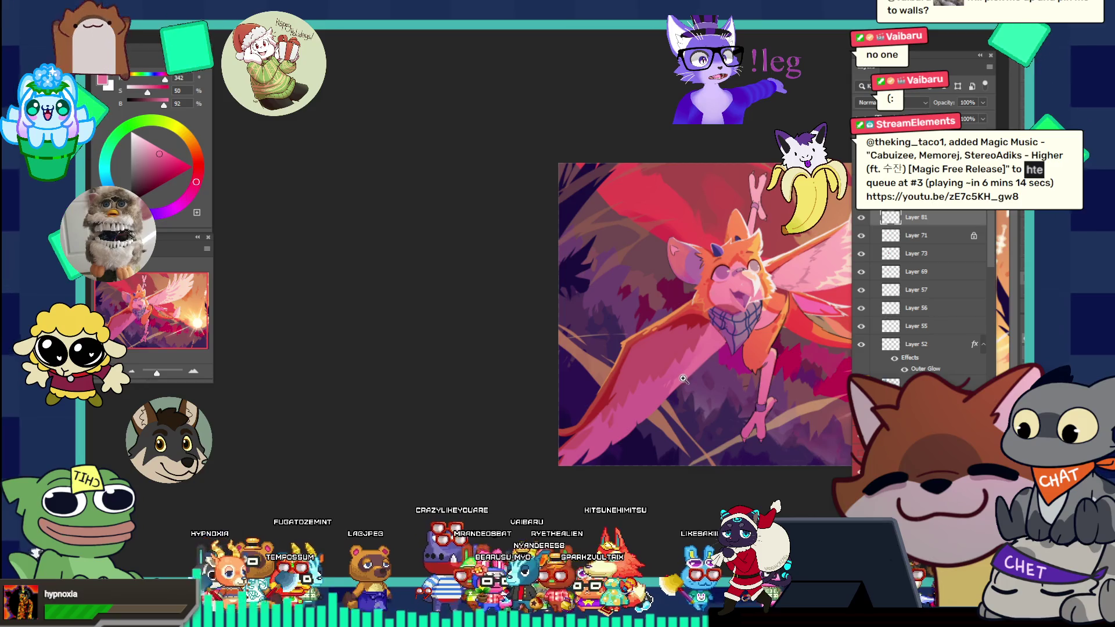
# - Zoom in close on the orange upper edge of the near wing
pyautogui.click(720, 344)
pyautogui.click(658, 273)
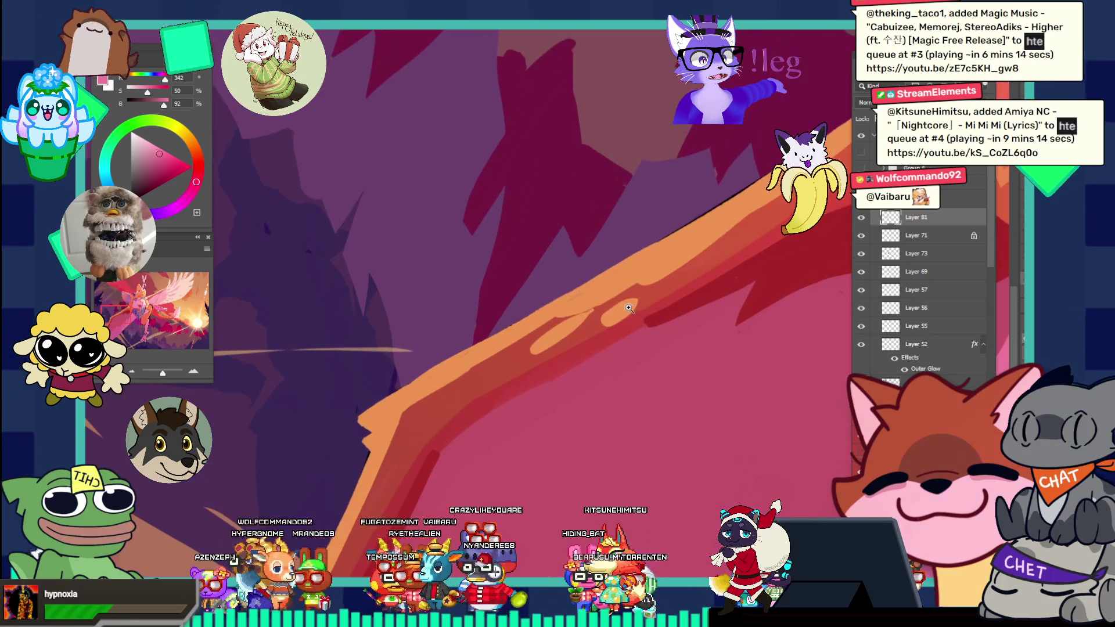
pyautogui.keyDown('alt'); pyautogui.click(641, 299); pyautogui.keyUp('alt')
pyautogui.click(579, 299)
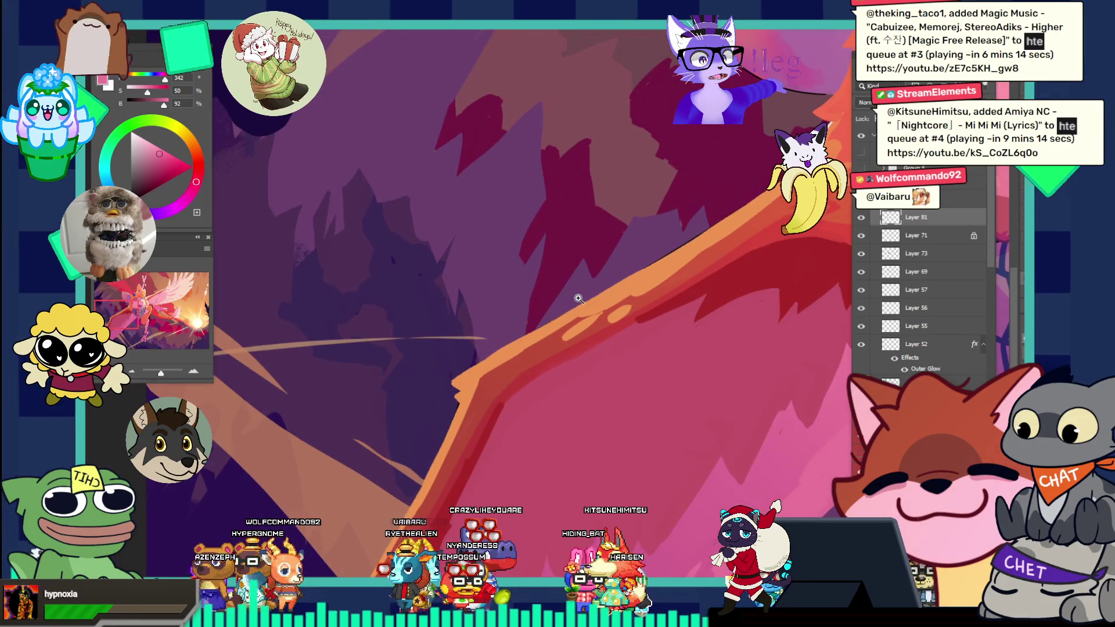
pyautogui.click(611, 308)
pyautogui.keyDown('alt'); pyautogui.click(550, 310); pyautogui.keyUp('alt')
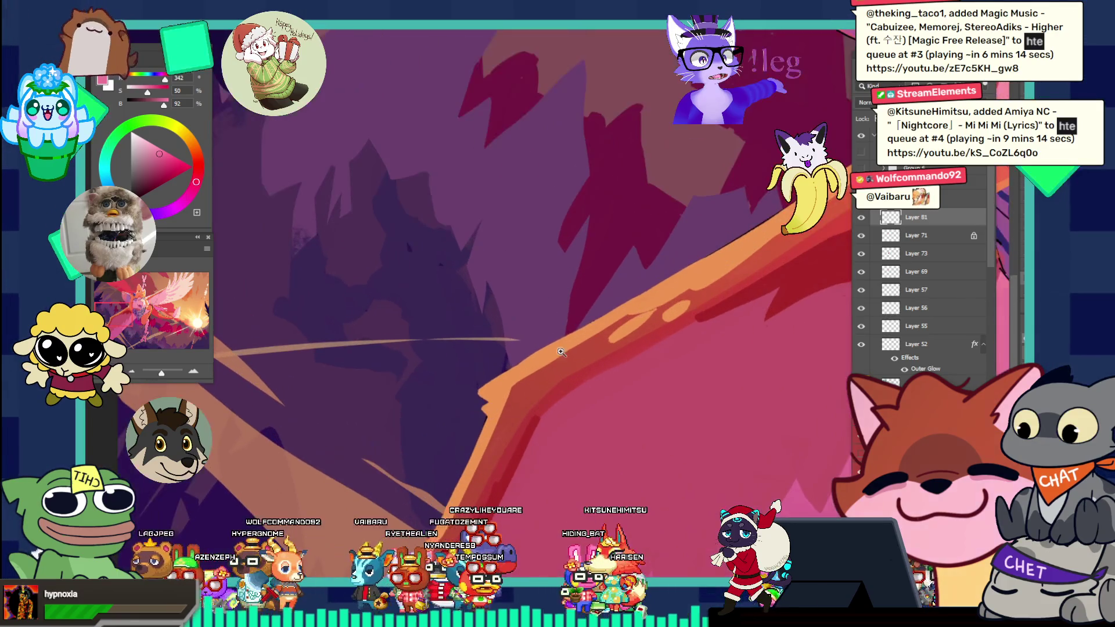
pyautogui.click(538, 402)
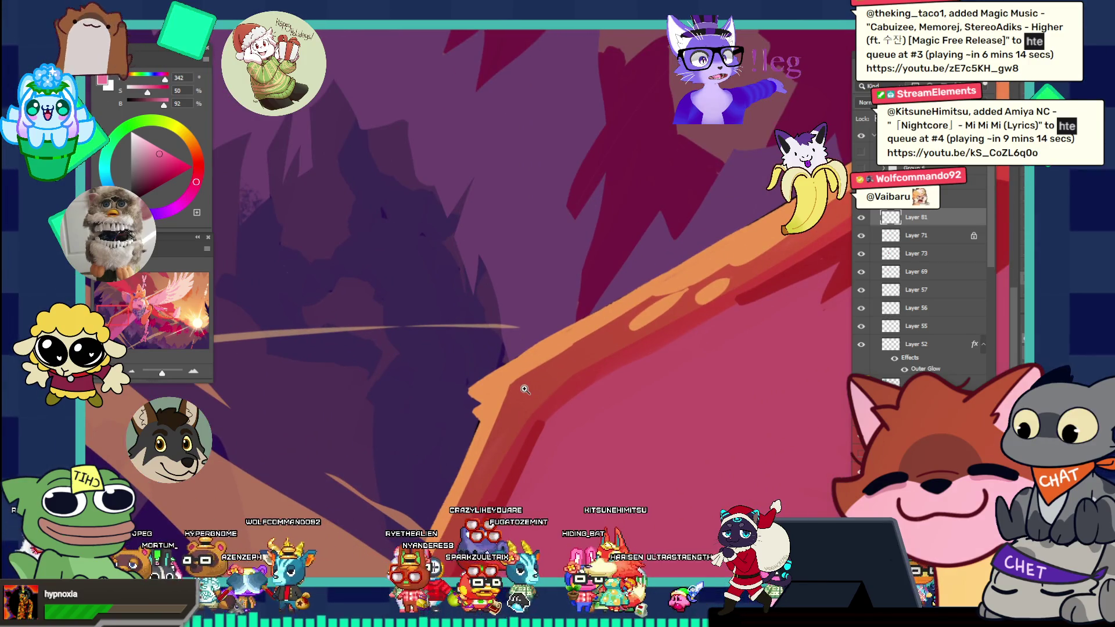
# - Sample orange from the wing edge, then dark purple from the background, and zoom out to the whole artwork
pyautogui.click(500, 381)
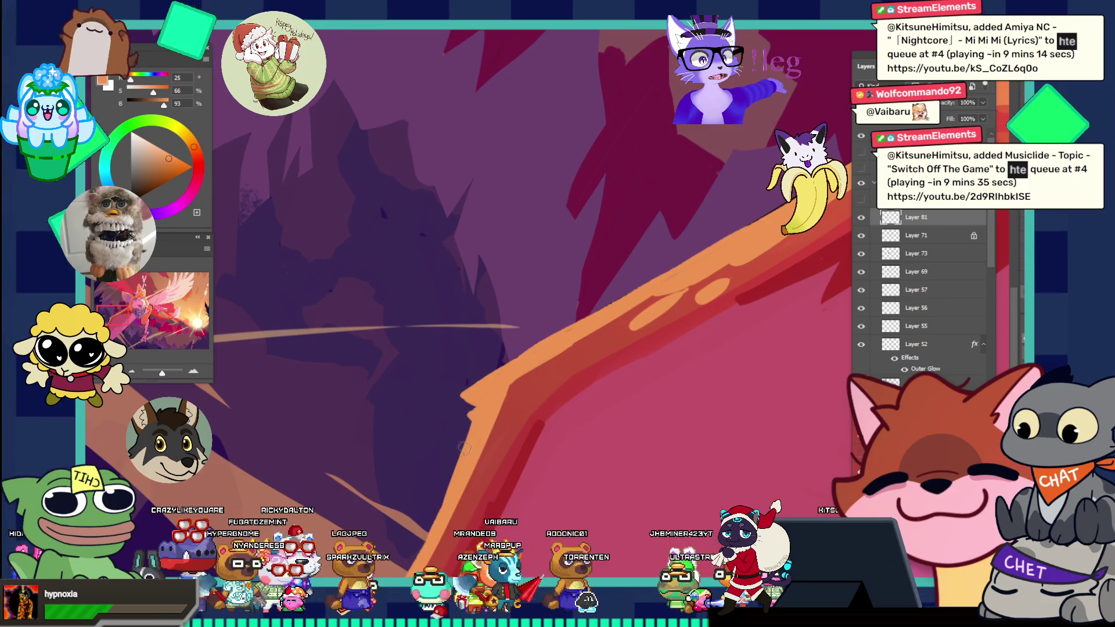
pyautogui.moveTo(494, 382); pyautogui.dragTo(521, 415)
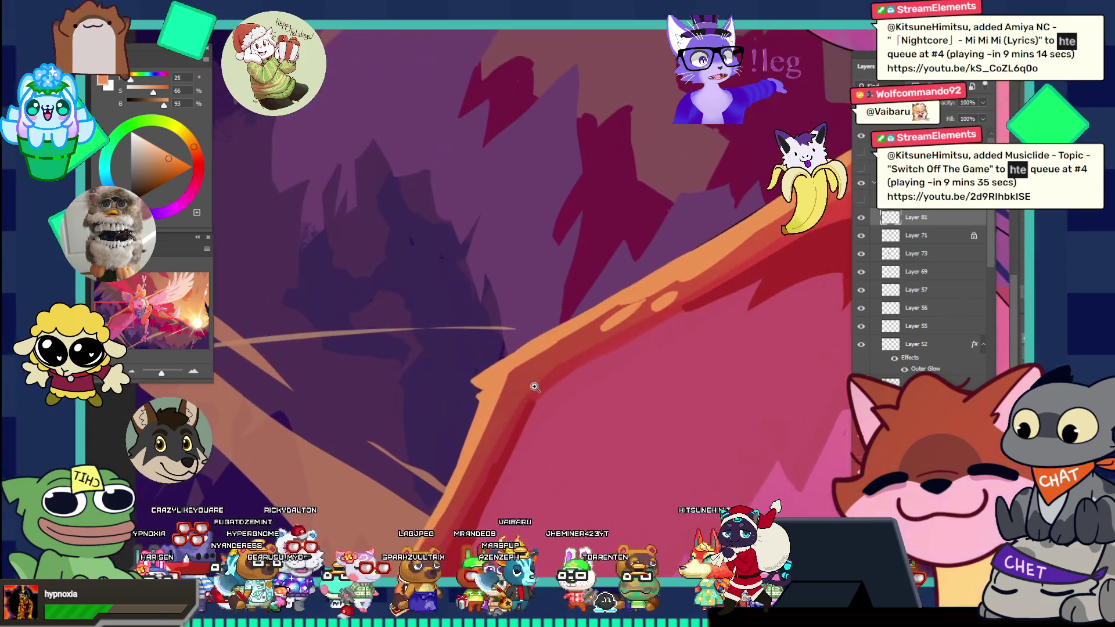
pyautogui.keyDown('alt'); pyautogui.click(499, 368); pyautogui.keyUp('alt')
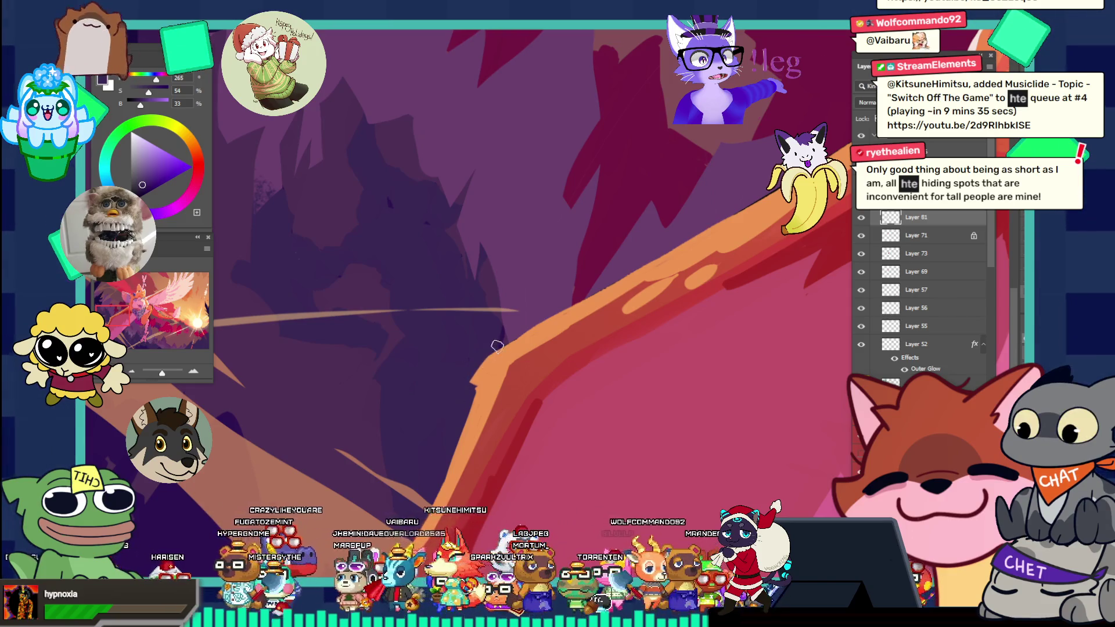
pyautogui.press('z')
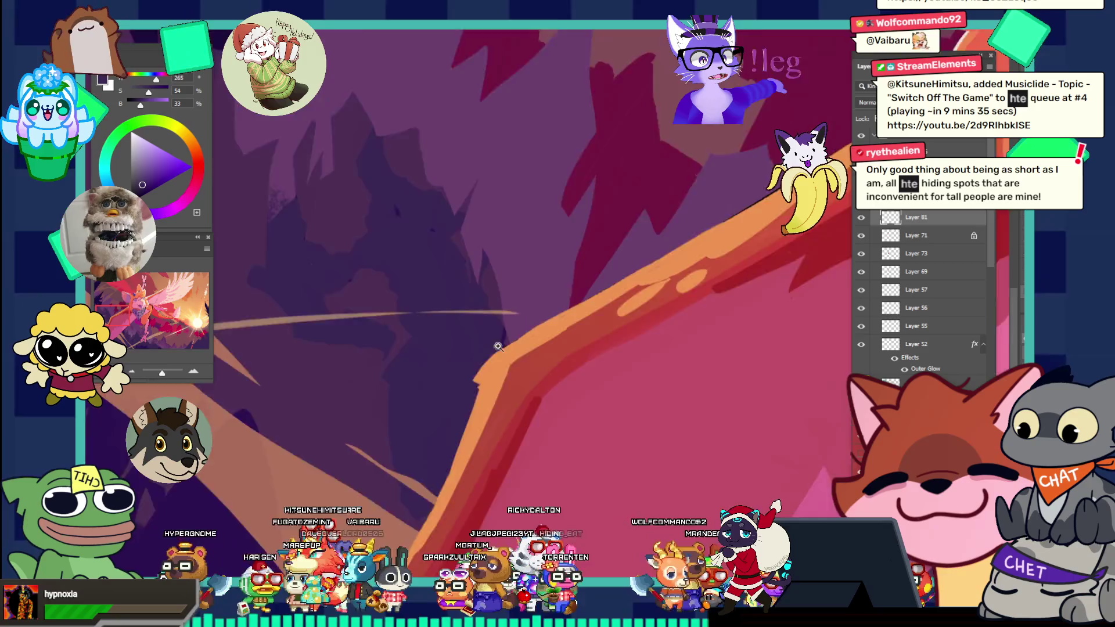
pyautogui.hotkey('ctrl', '0')
pyautogui.keyDown('alt'); pyautogui.click(553, 362); pyautogui.keyUp('alt')
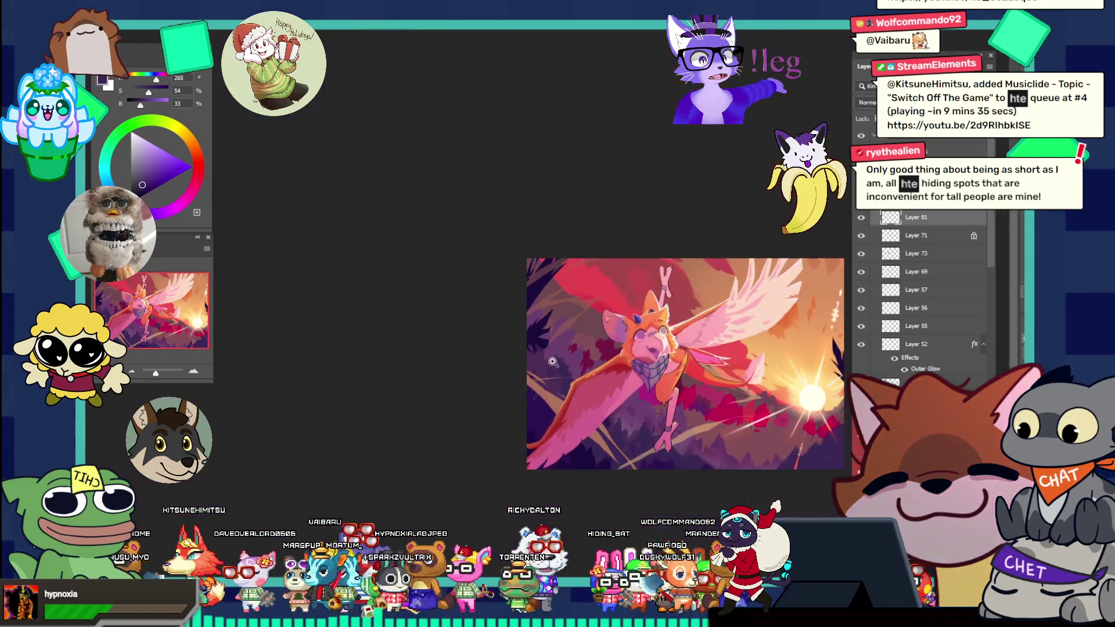
# - Zoom around the face, bandana and shoulder, then close in about 4x on the open mouth
pyautogui.click(713, 389)
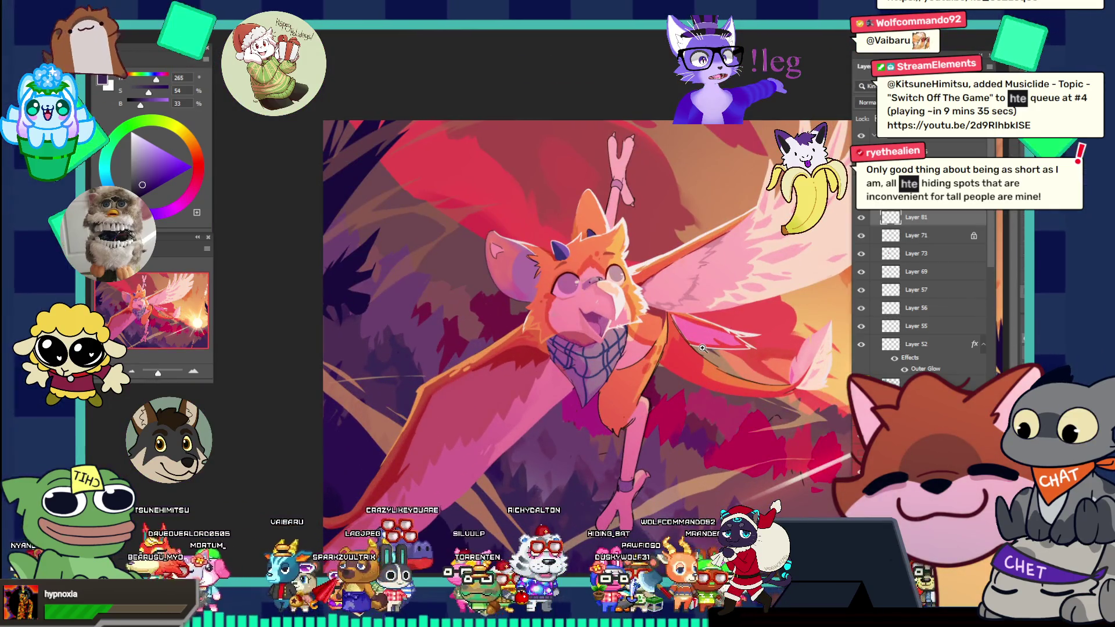
pyautogui.moveTo(532, 425); pyautogui.dragTo(570, 425)
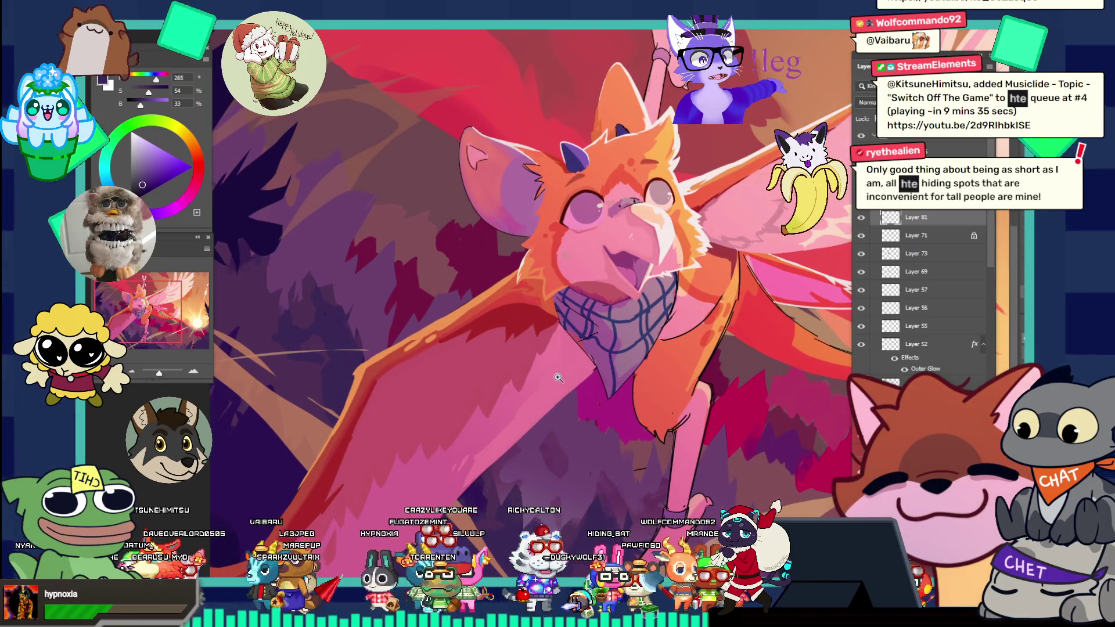
pyautogui.keyDown('alt'); pyautogui.click(559, 377); pyautogui.keyUp('alt')
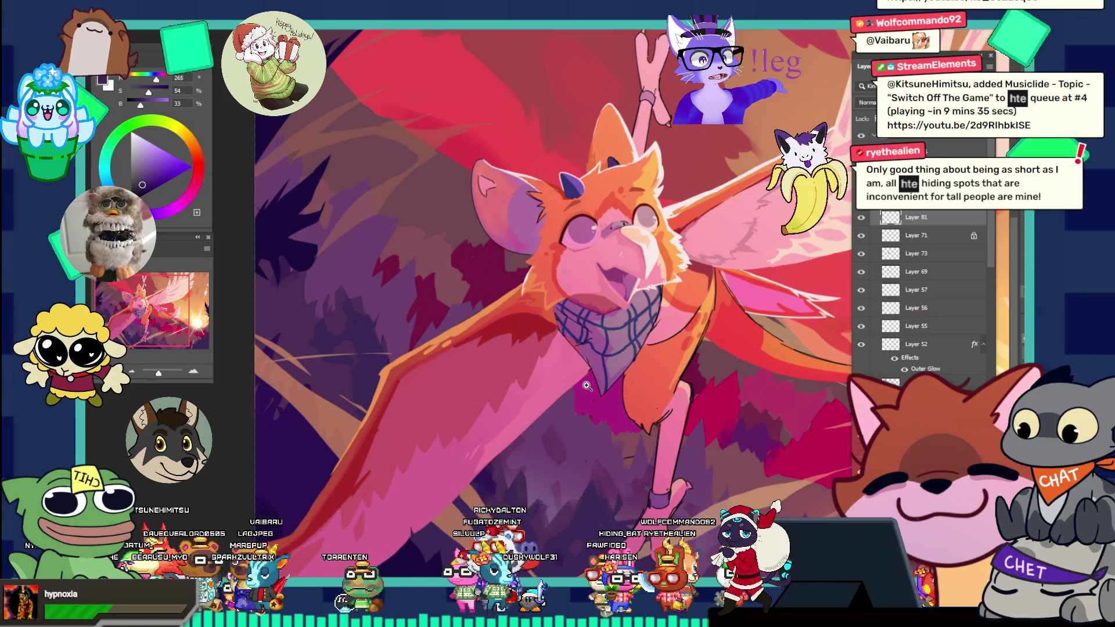
pyautogui.click(513, 282)
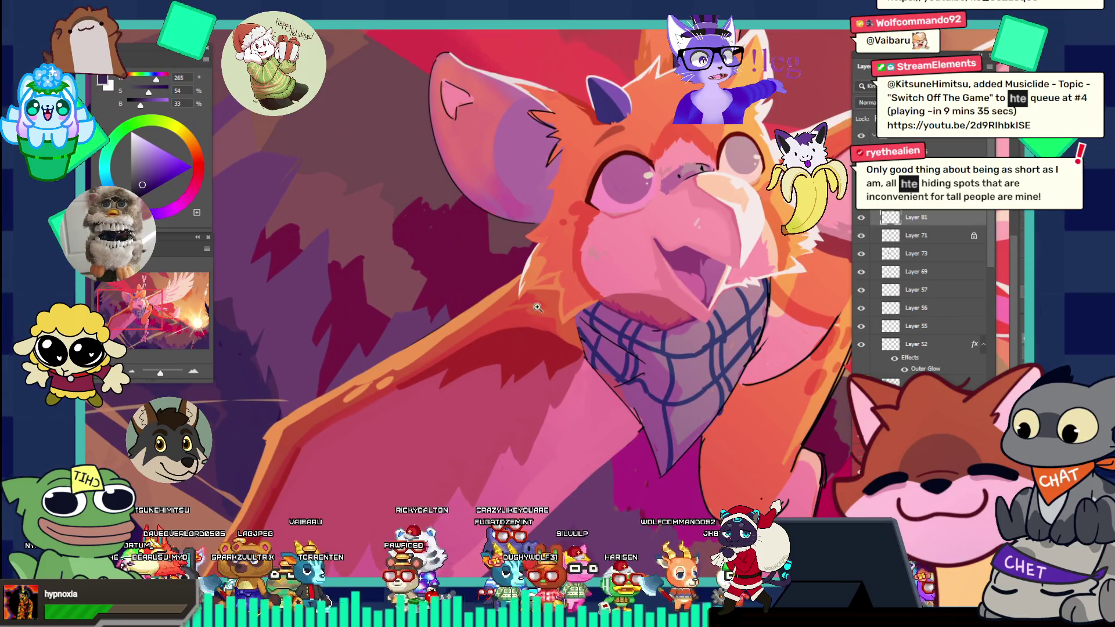
pyautogui.click(541, 307)
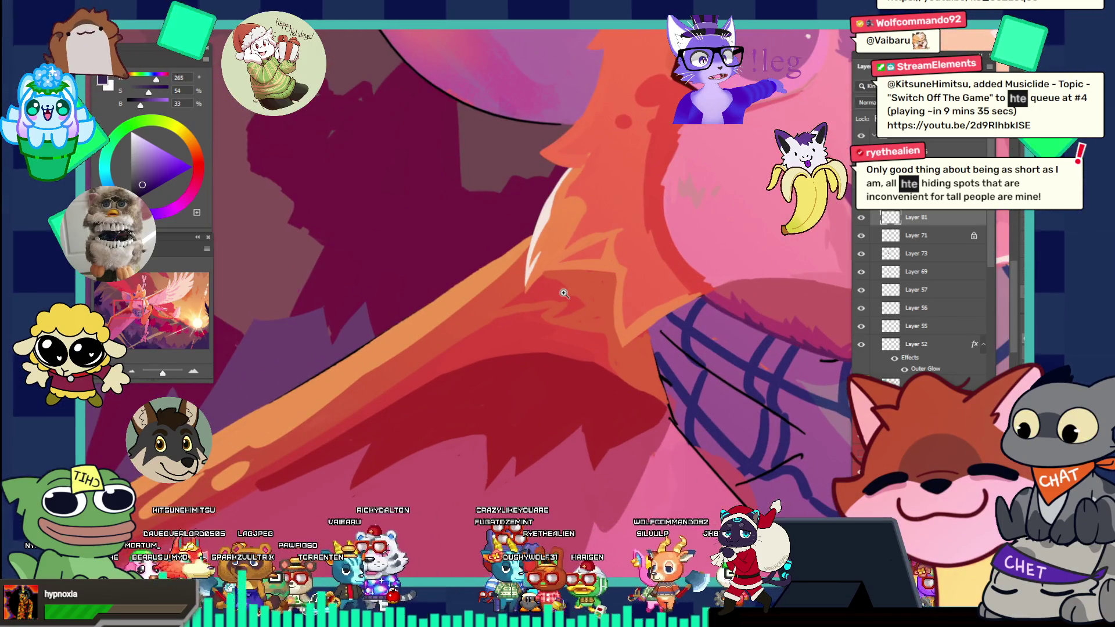
pyautogui.keyDown('alt'); pyautogui.click(638, 349); pyautogui.keyUp('alt')
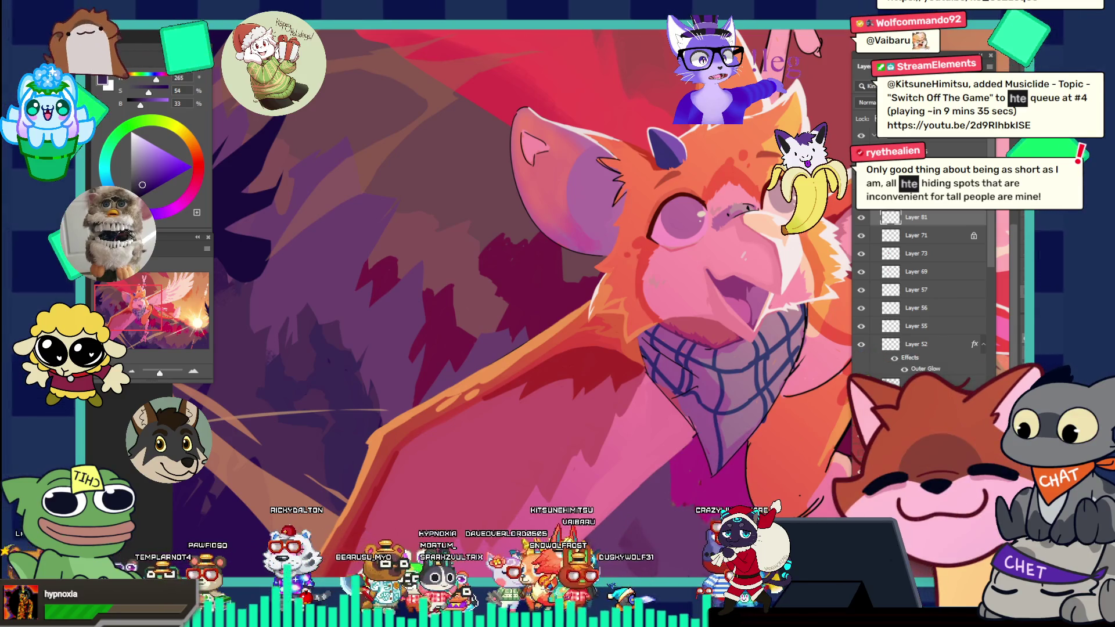
pyautogui.scroll(5, 760, 300)
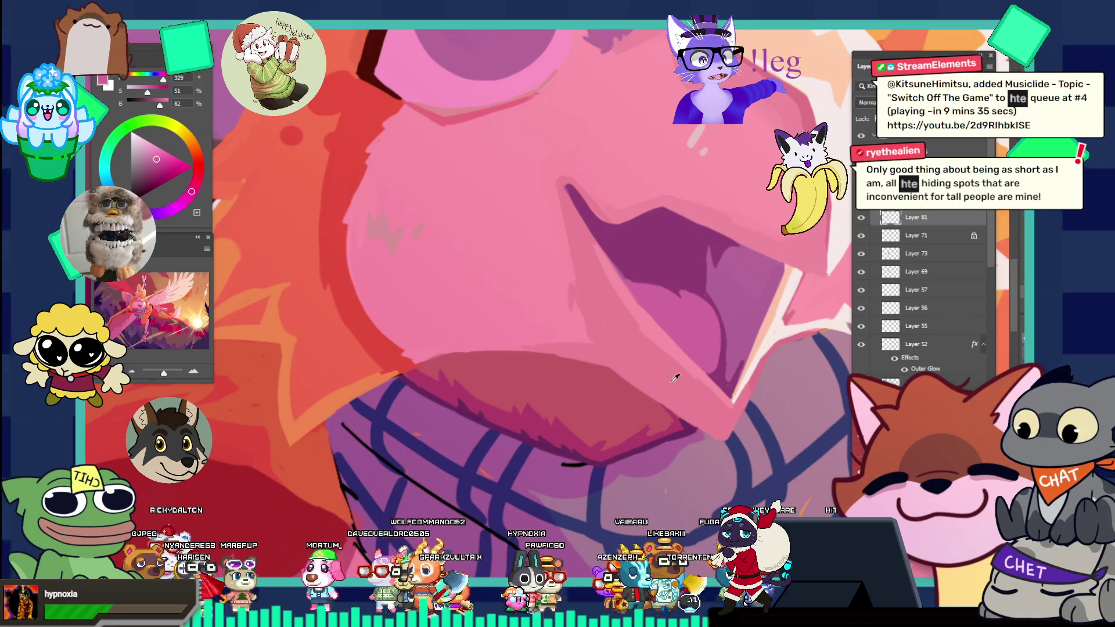
# - Sample a red from the mouth and adjust it on the Color wheel to a deeper rose
pyautogui.click(669, 408)
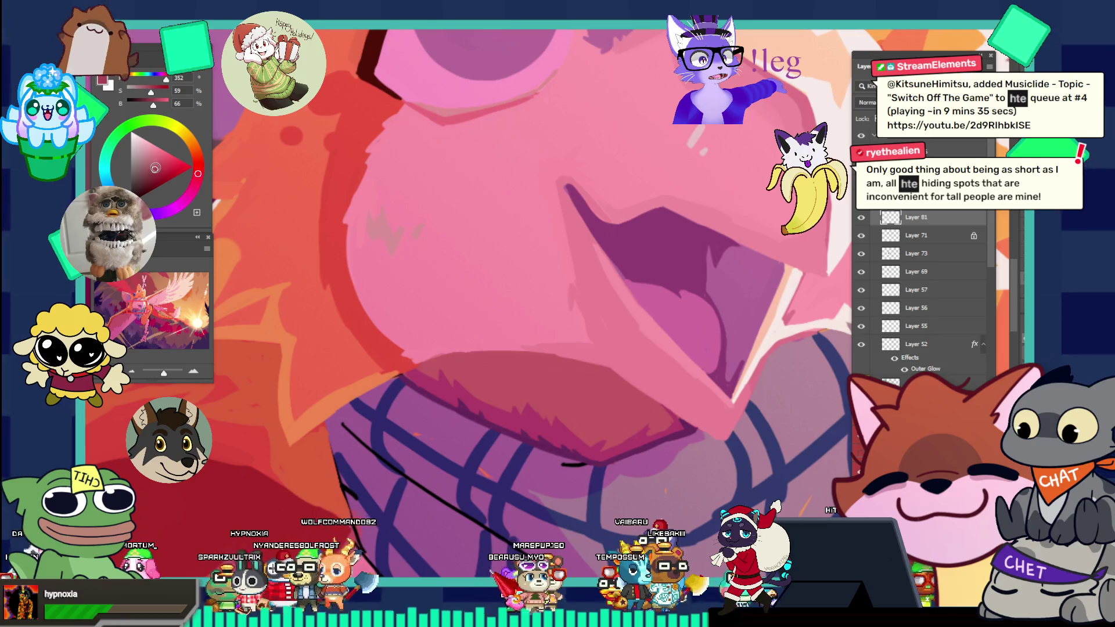
pyautogui.click(166, 164)
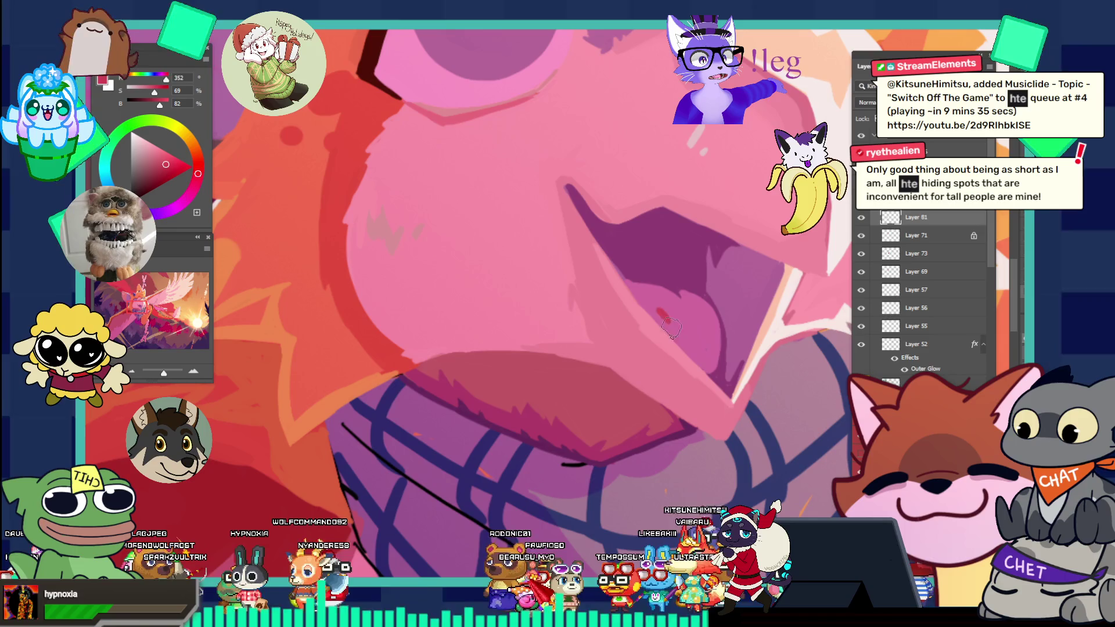
pyautogui.click(168, 162)
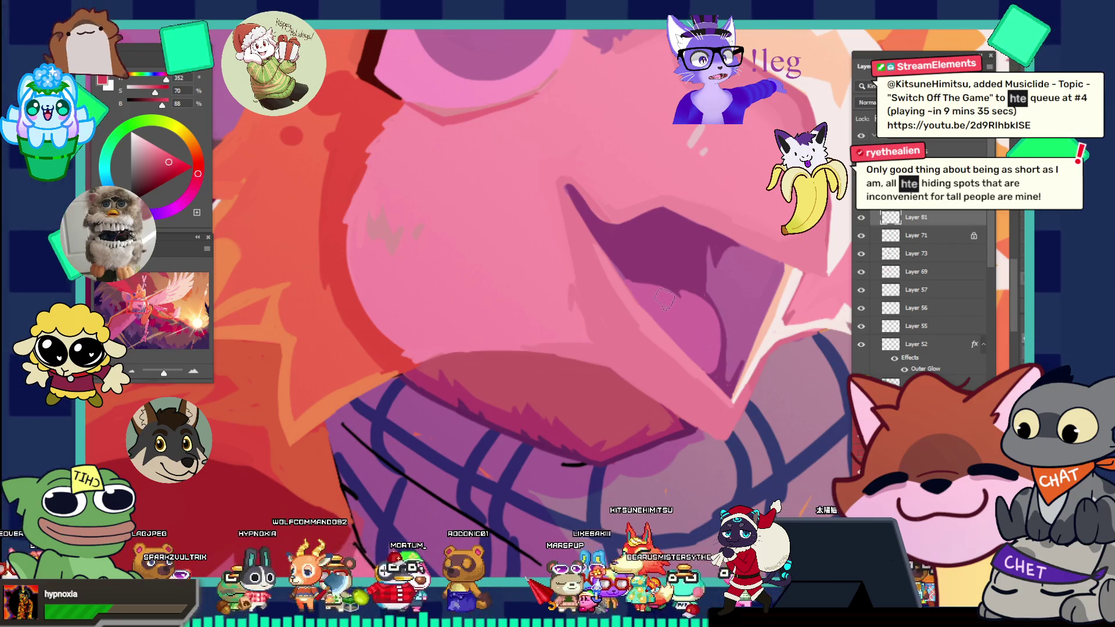
pyautogui.keyDown('alt'); pyautogui.click(688, 326); pyautogui.keyUp('alt')
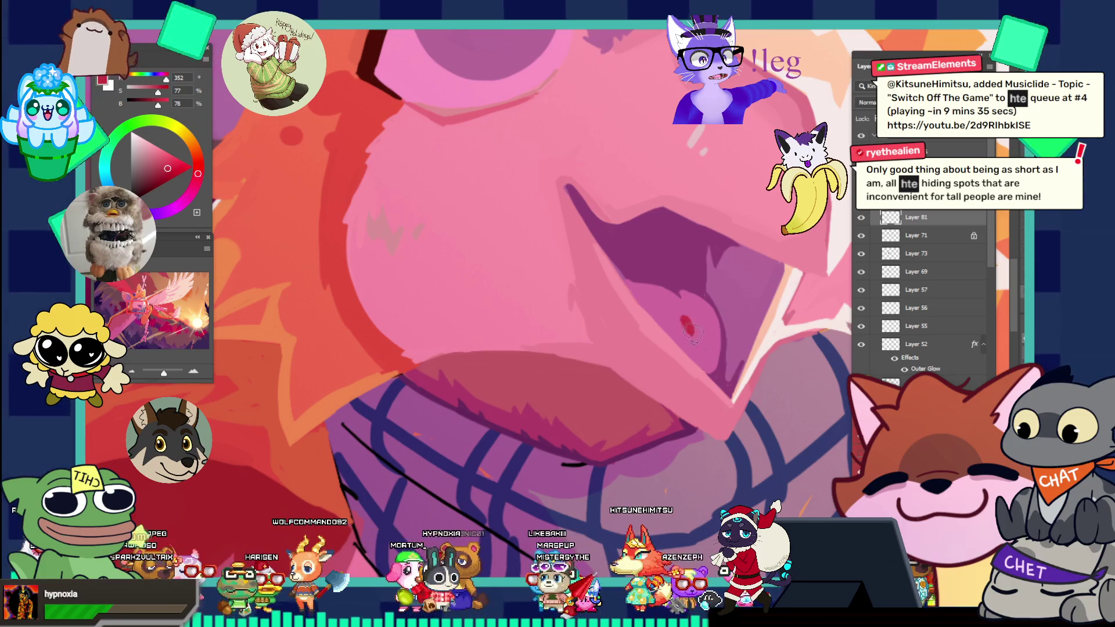
# - Zoom out to the face, back in on the mouth and lip, then scroll out
pyautogui.moveTo(708, 271); pyautogui.dragTo(631, 206)
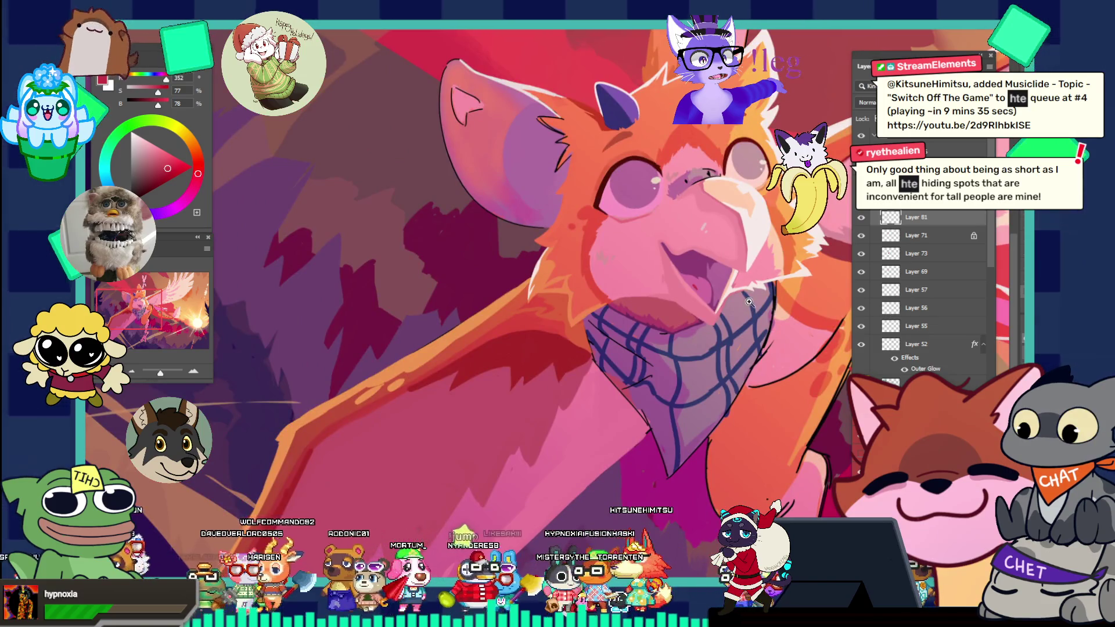
pyautogui.click(766, 328)
pyautogui.click(683, 288)
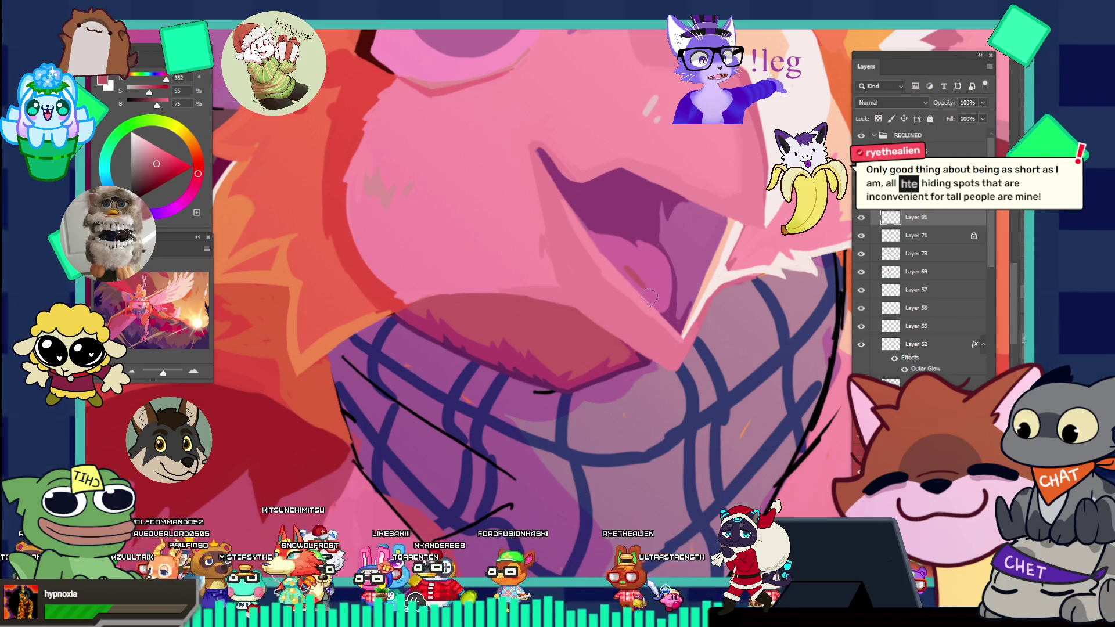
pyautogui.scroll(-6, 632, 276)
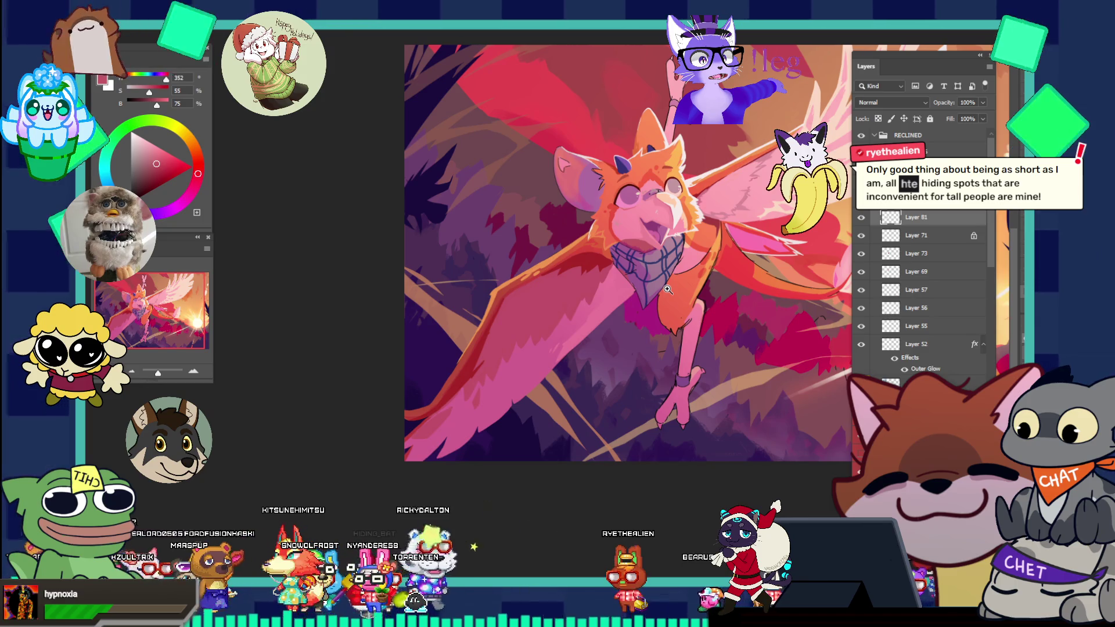
# - Zoom in on the bandana, briefly checking the smaller overall view with Ctrl+minus and Ctrl+plus
pyautogui.moveTo(622, 294); pyautogui.dragTo(677, 295)
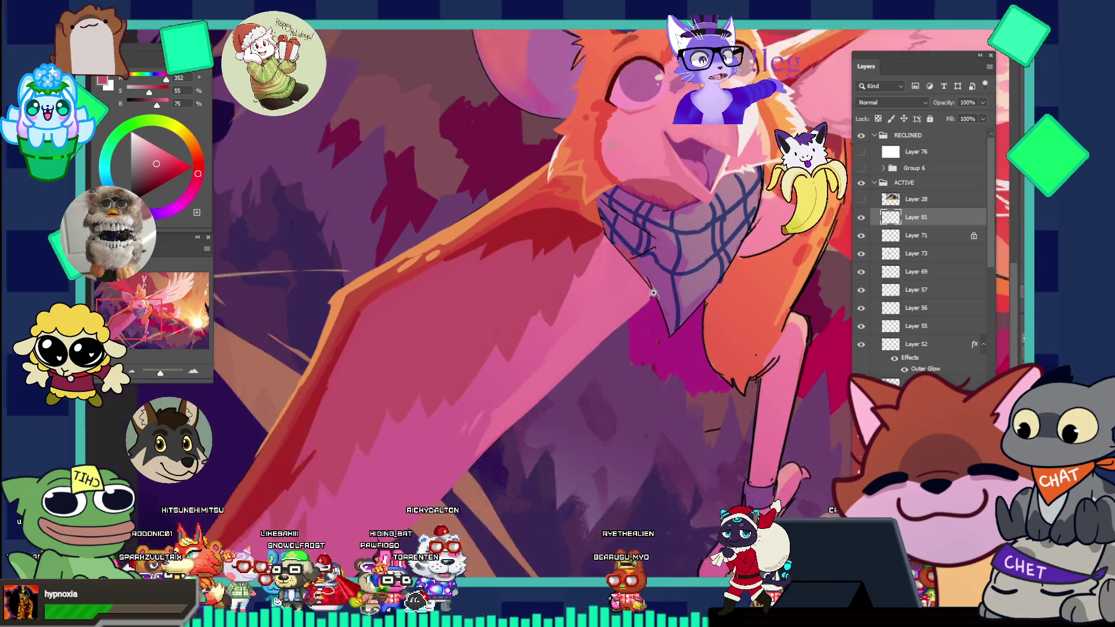
pyautogui.hotkey('ctrl', '-')
pyautogui.hotkey('ctrl', '-')
pyautogui.hotkey('ctrl', '+')
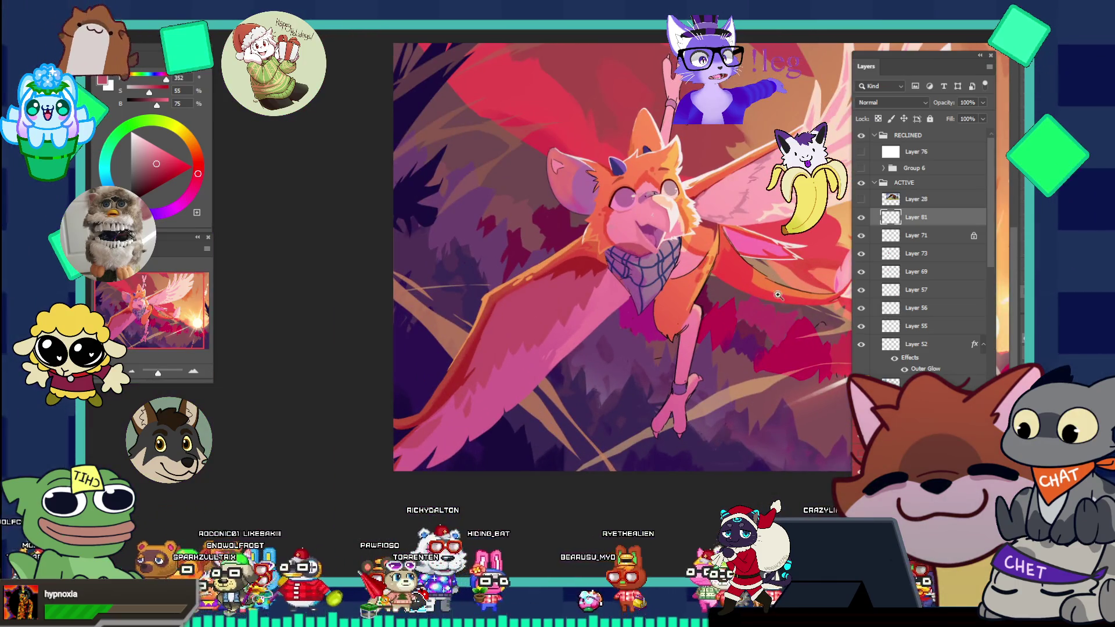
pyautogui.moveTo(701, 297); pyautogui.dragTo(675, 290)
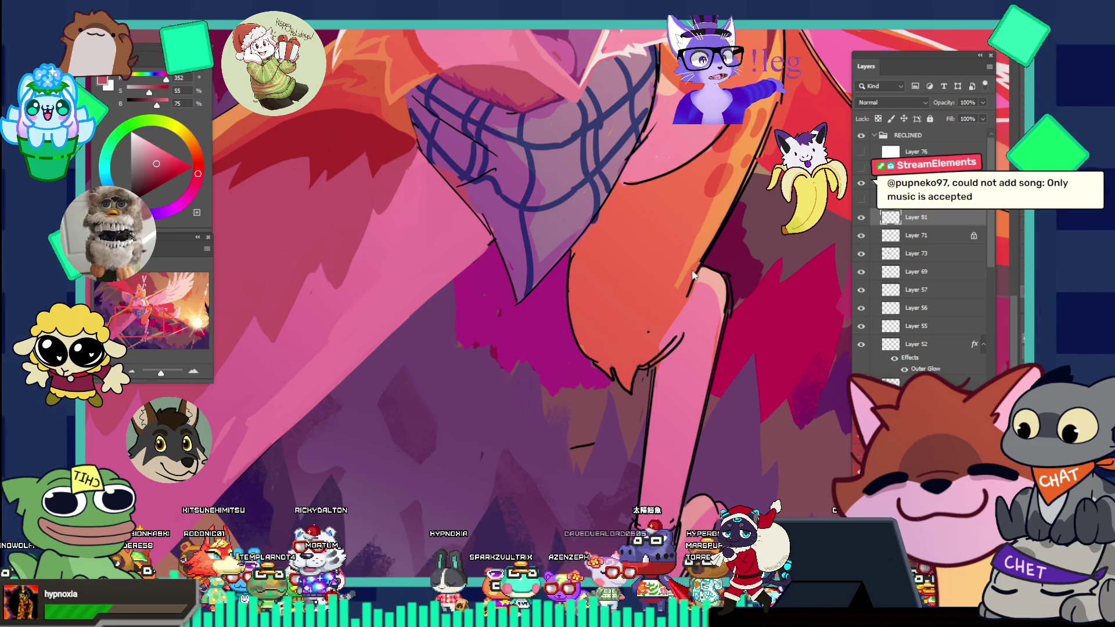
# - Sample orange, set a dark red foreground colour, and zoom in on the chest and bandana
pyautogui.scroll(2, 692, 275)
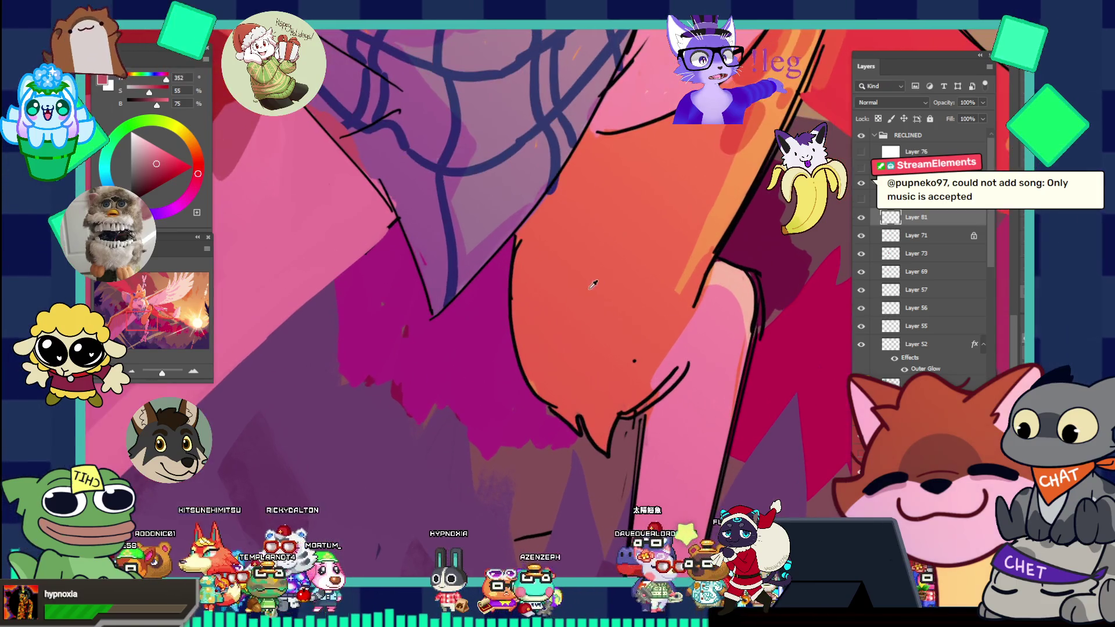
pyautogui.keyDown('alt'); pyautogui.click(593, 210); pyautogui.keyUp('alt')
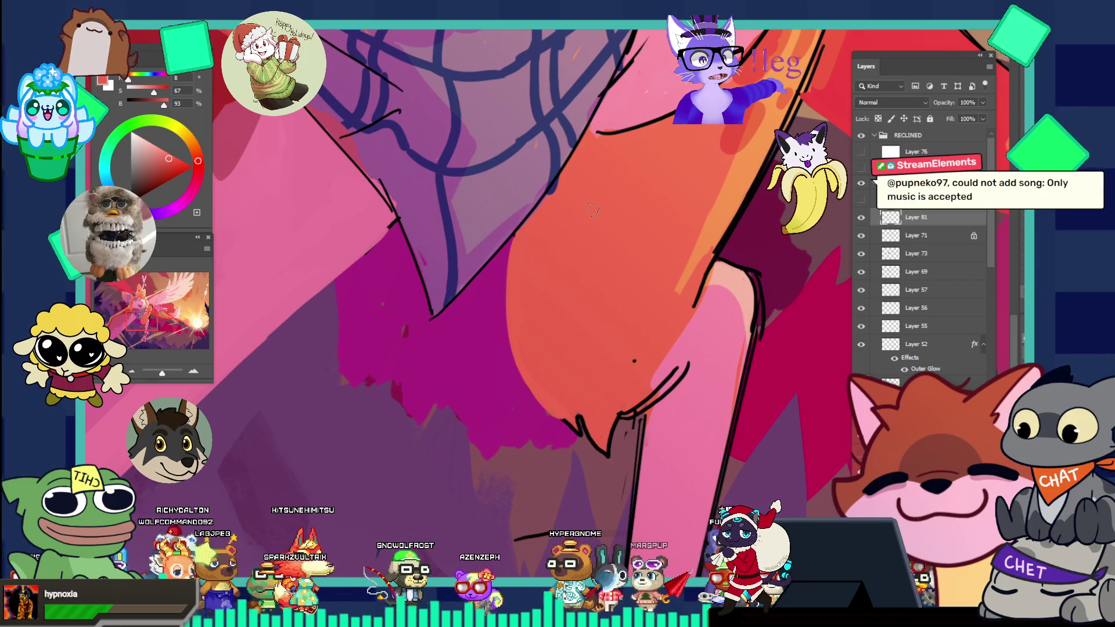
pyautogui.press('x')
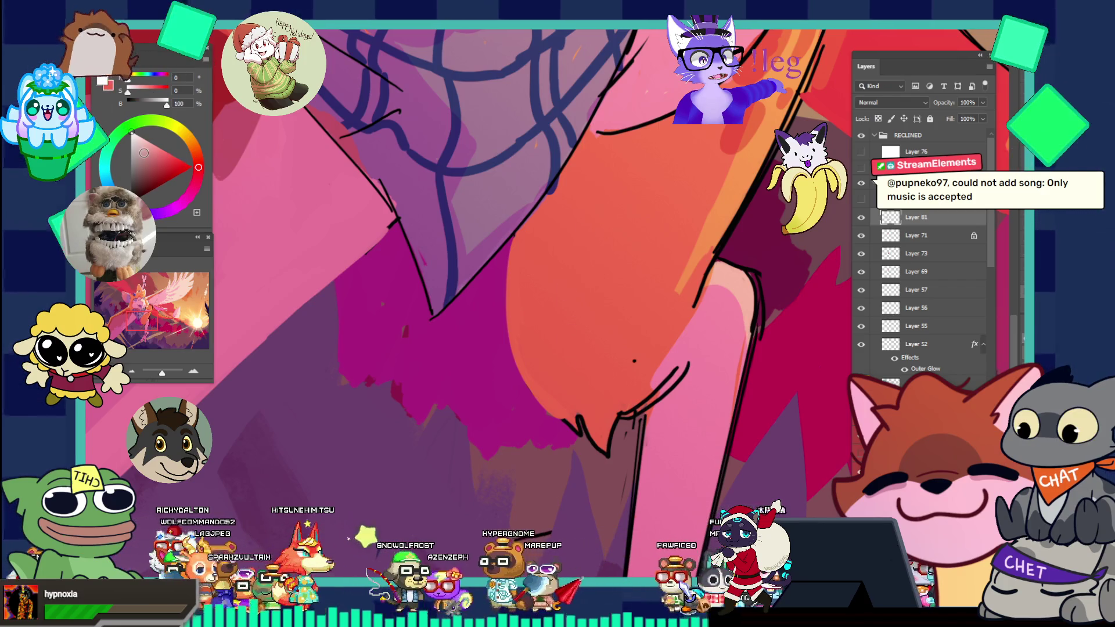
pyautogui.hotkey('ctrl', '0')
pyautogui.click(658, 189)
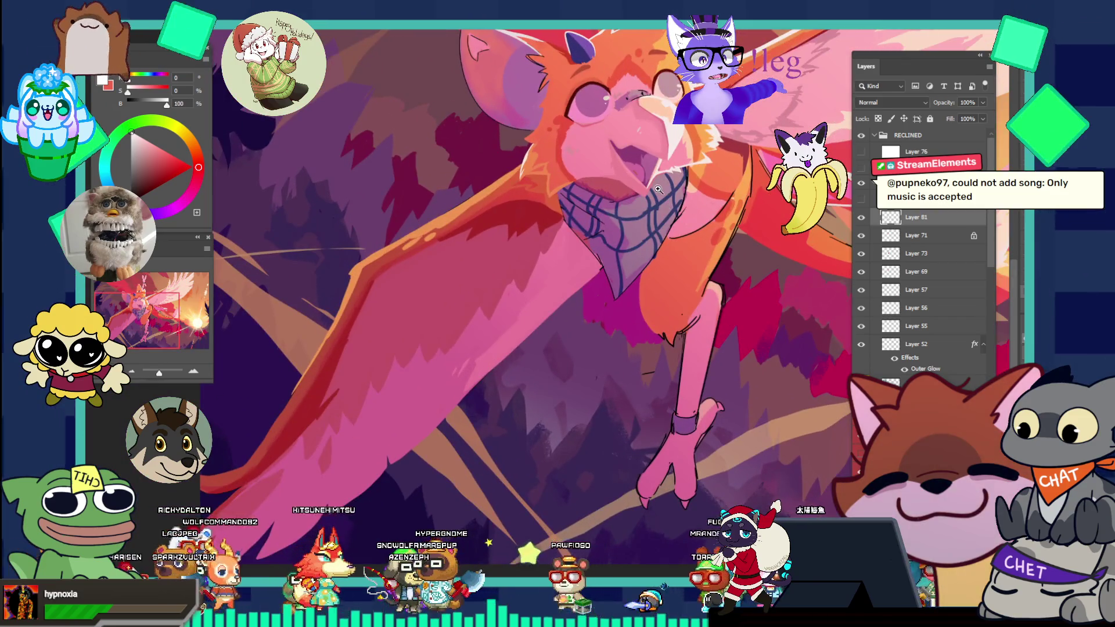
pyautogui.keyDown('alt'); pyautogui.click(541, 242); pyautogui.keyUp('alt')
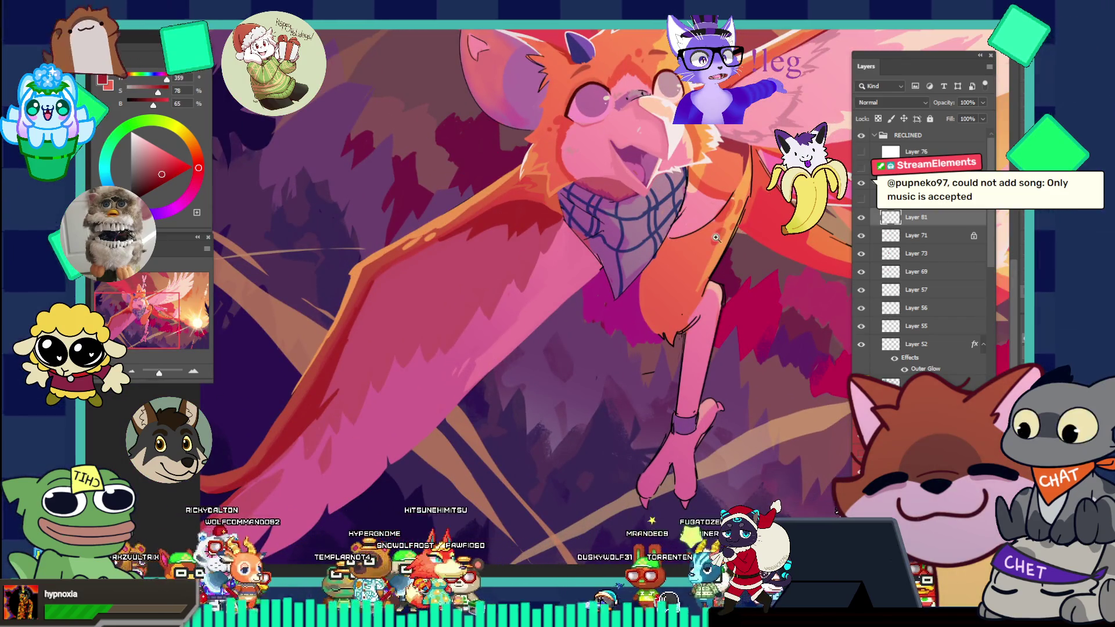
pyautogui.click(700, 308)
pyautogui.click(701, 307)
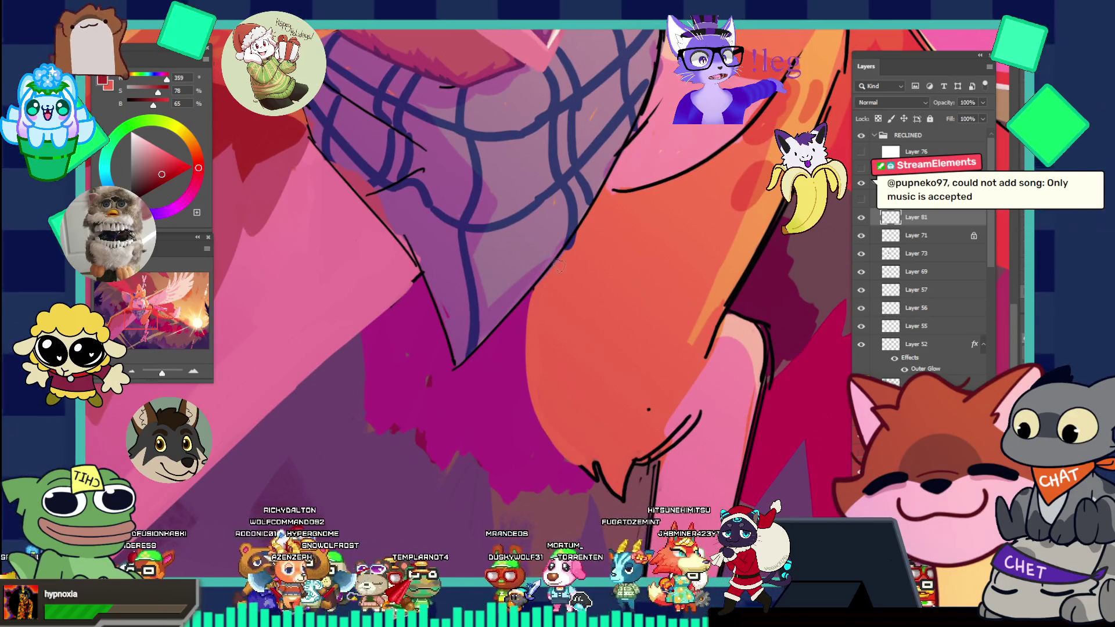
# - Brush dark red shading down the leg's left edge, then reframe on the bandana and leg
pyautogui.moveTo(556, 328); pyautogui.dragTo(543, 378)
pyautogui.moveTo(551, 266)
pyautogui.mouseDown()
pyautogui.moveTo(529, 340)
pyautogui.moveTo(542, 278)
pyautogui.mouseUp()
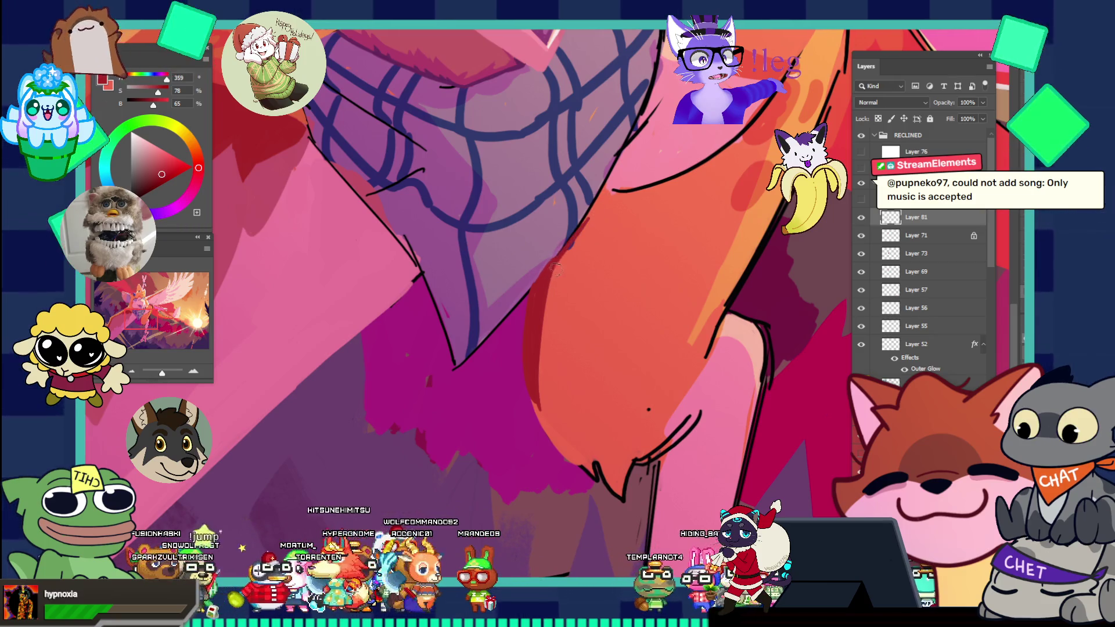
pyautogui.press('v')
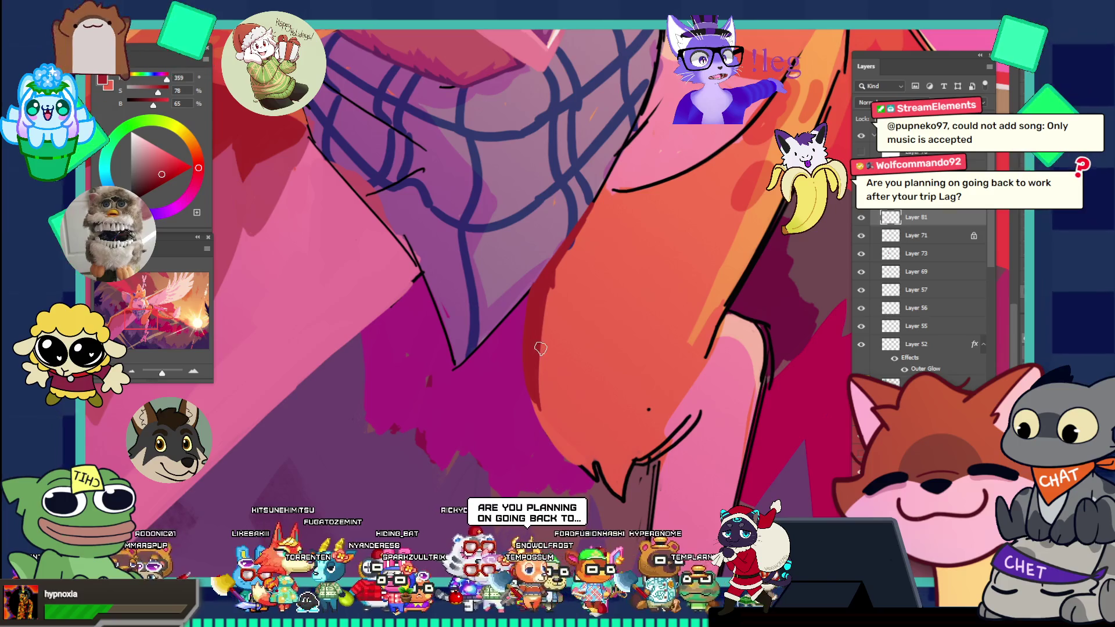
pyautogui.hotkey('ctrl', '-')
pyautogui.hotkey('ctrl', '-')
pyautogui.hotkey('ctrl', '-')
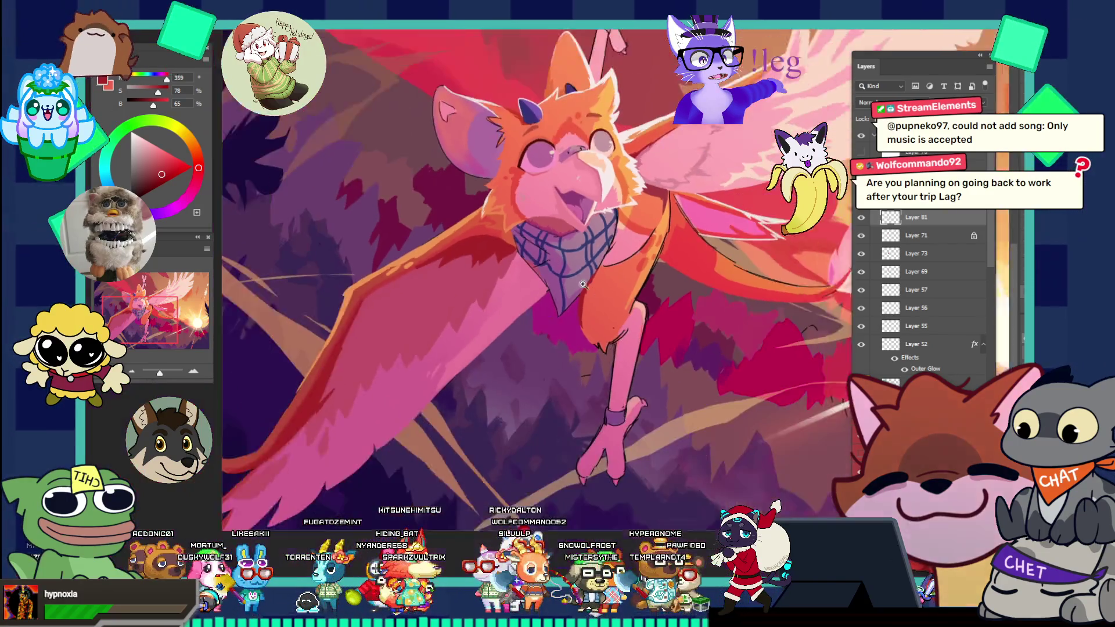
pyautogui.moveTo(583, 284); pyautogui.dragTo(626, 325)
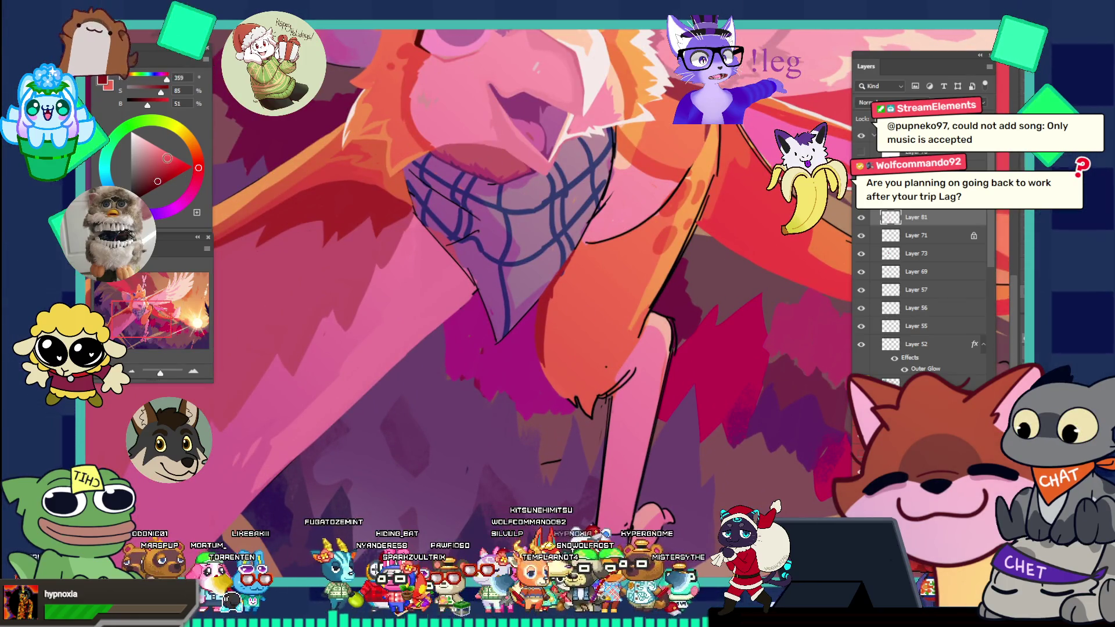
pyautogui.click(604, 325)
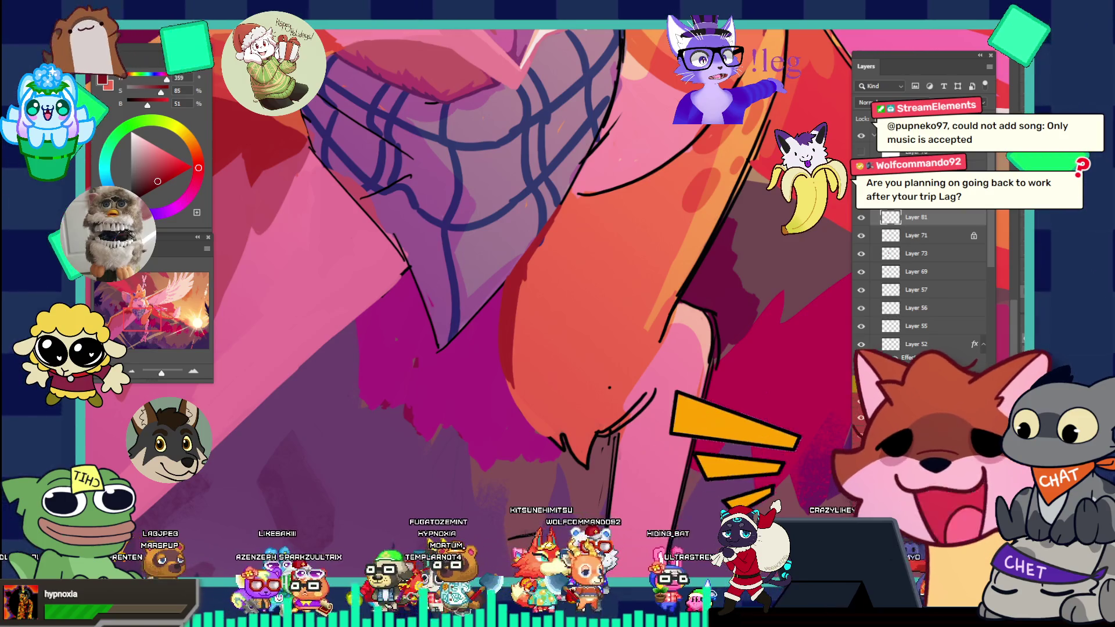
# - Lasso a thin strip along the leg's left edge, fill it with dark red, and fit the view
pyautogui.moveTo(519, 290)
pyautogui.mouseDown()
pyautogui.moveTo(557, 206)
pyautogui.moveTo(500, 348)
pyautogui.moveTo(524, 301)
pyautogui.mouseUp()
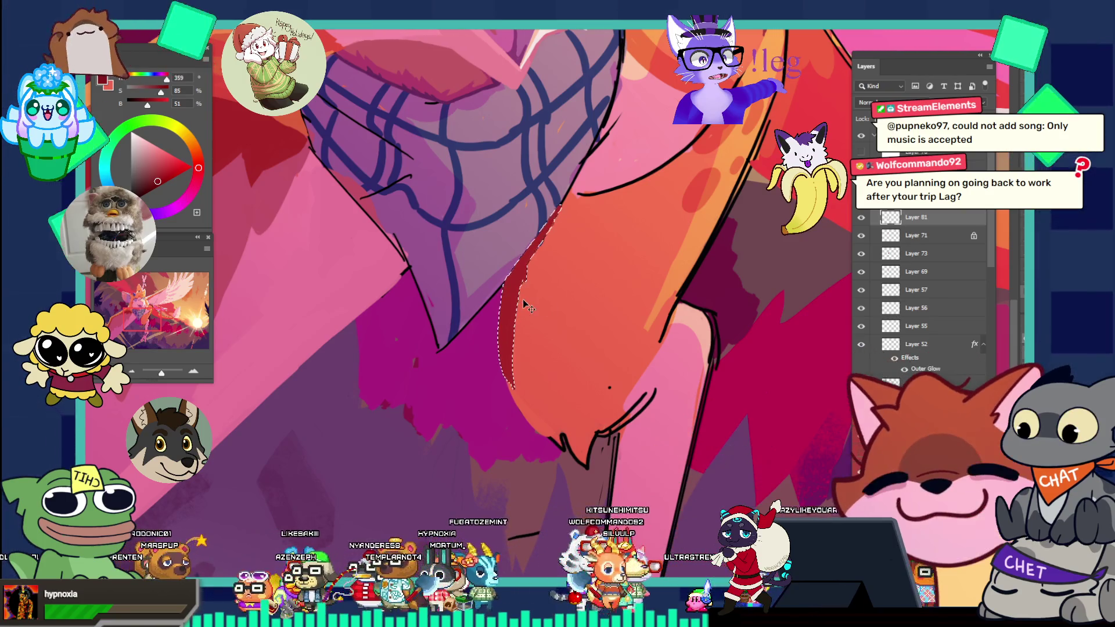
pyautogui.hotkey('ctrl', 'u')
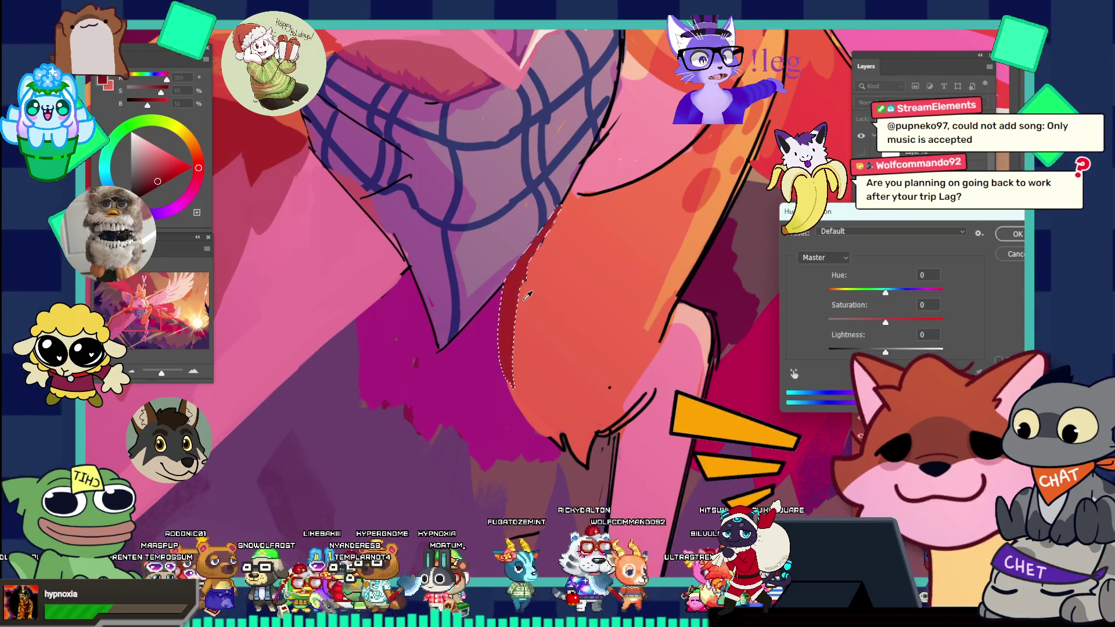
pyautogui.press('Escape')
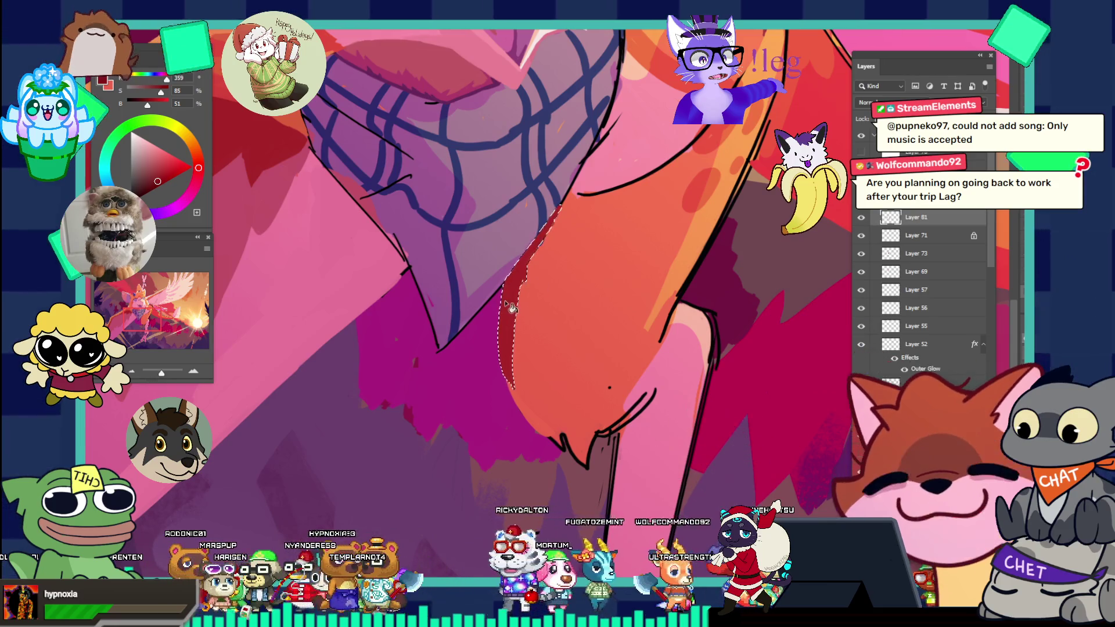
pyautogui.hotkey('alt', 'BackSpace')
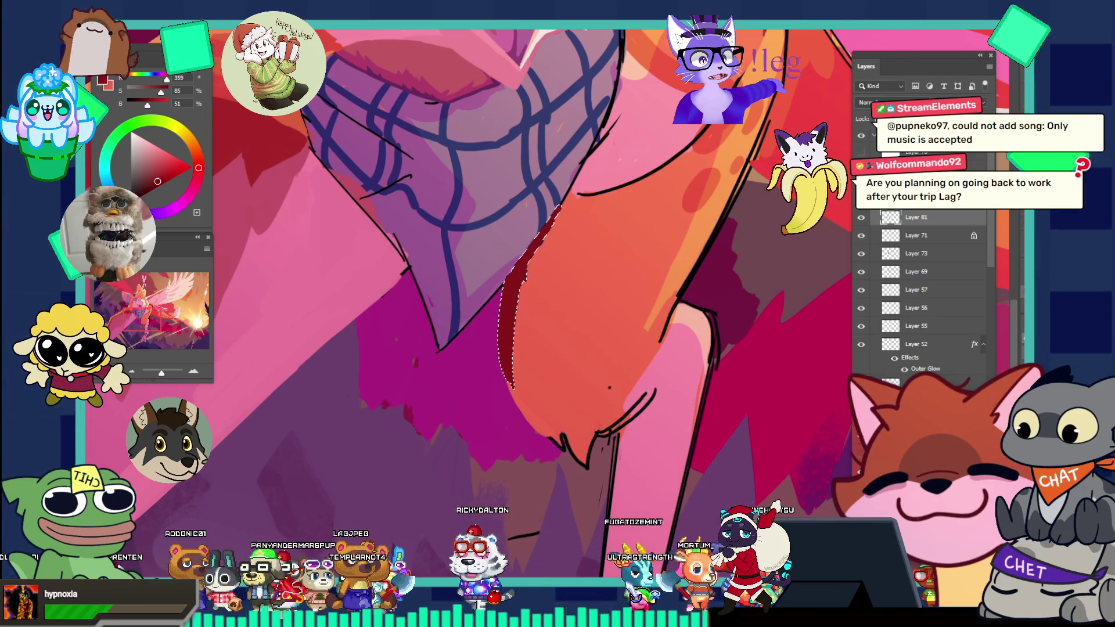
pyautogui.hotkey('ctrl', '0')
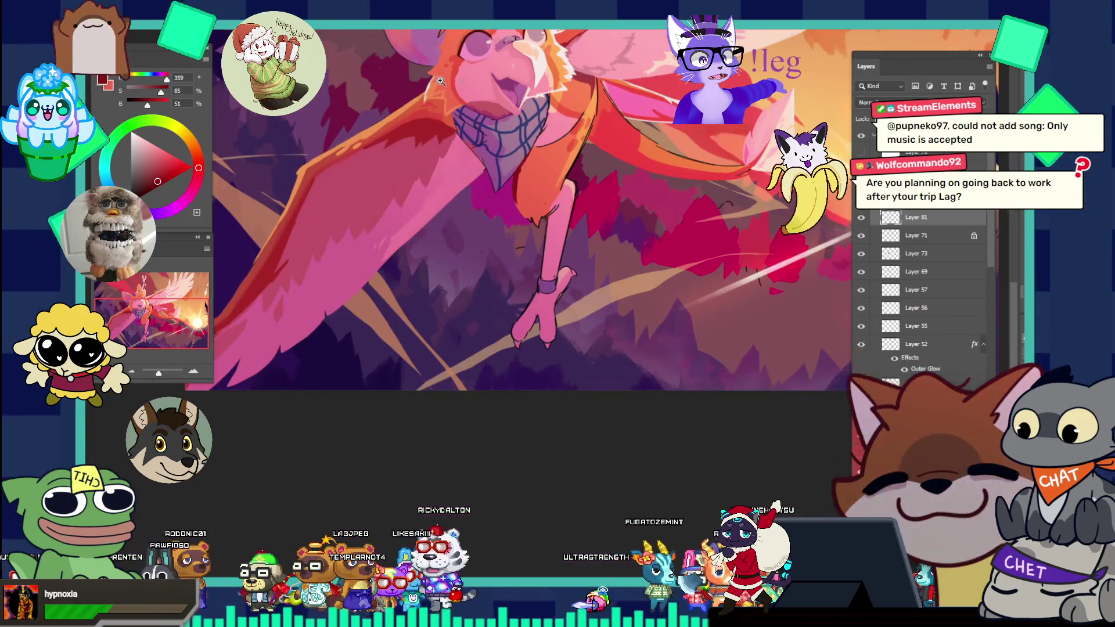
# - Try filling a lassoed shadow area on the leg with dark magenta, then undo it
pyautogui.click(523, 128)
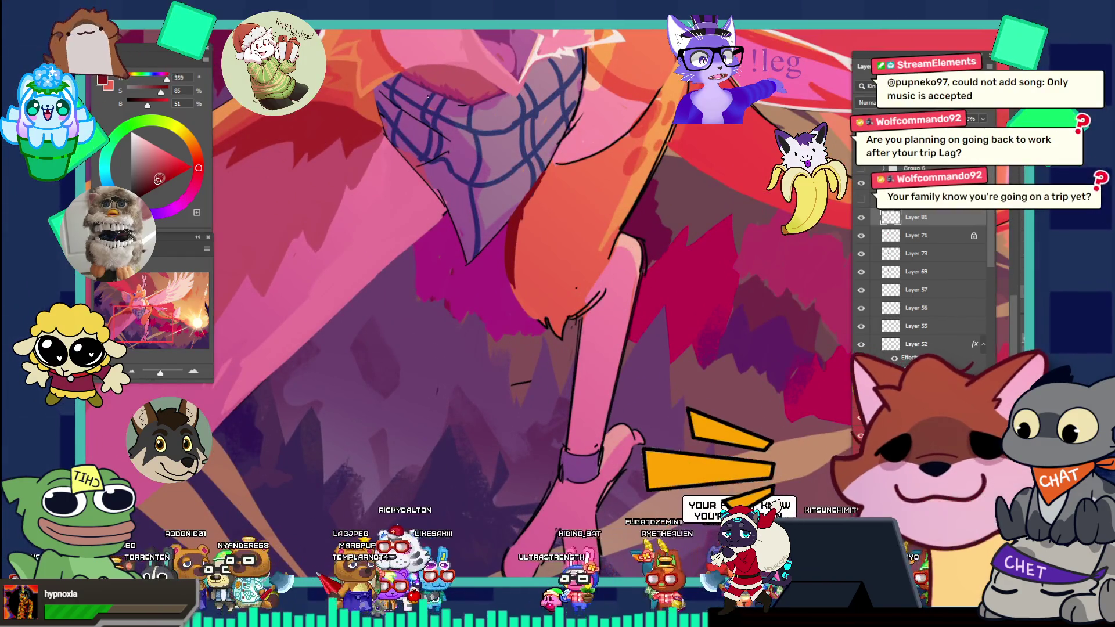
pyautogui.moveTo(542, 171); pyautogui.dragTo(512, 287)
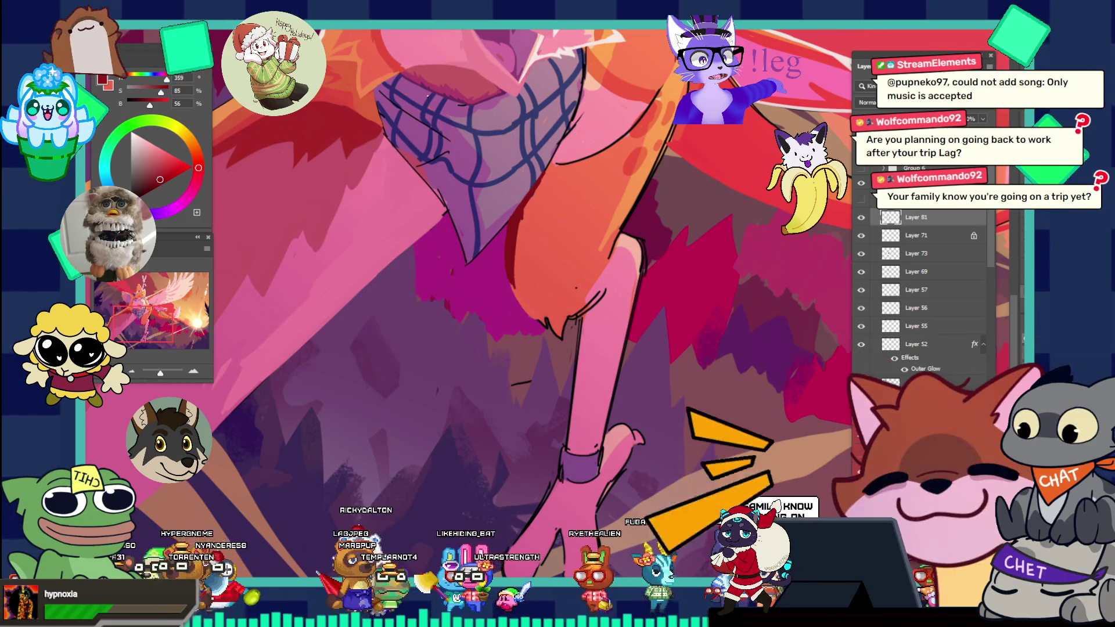
pyautogui.hotkey('alt', 'BackSpace')
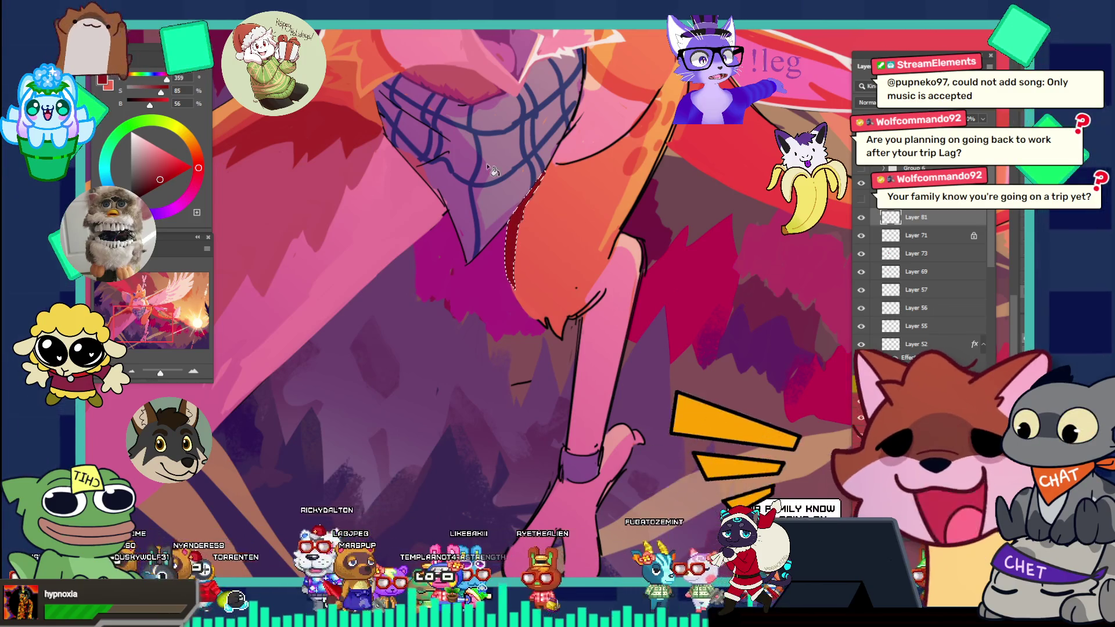
pyautogui.hotkey('ctrl', 'z')
pyautogui.hotkey('ctrl', 'z')
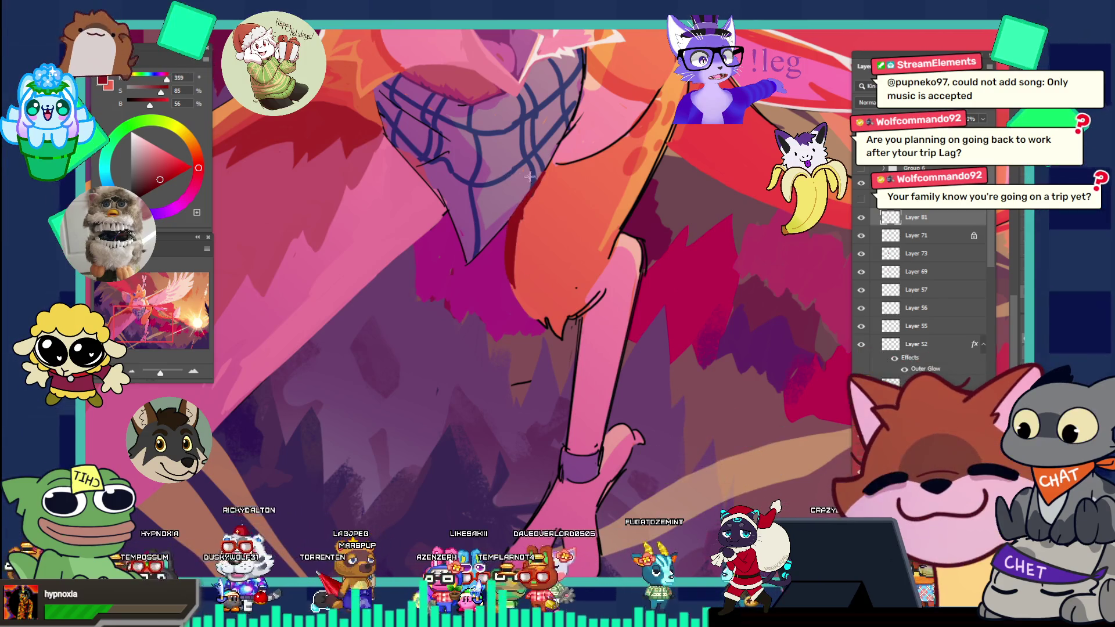
# - Zoom in on the orange leg and brush a dark red shadow down its left edge
pyautogui.click(581, 177)
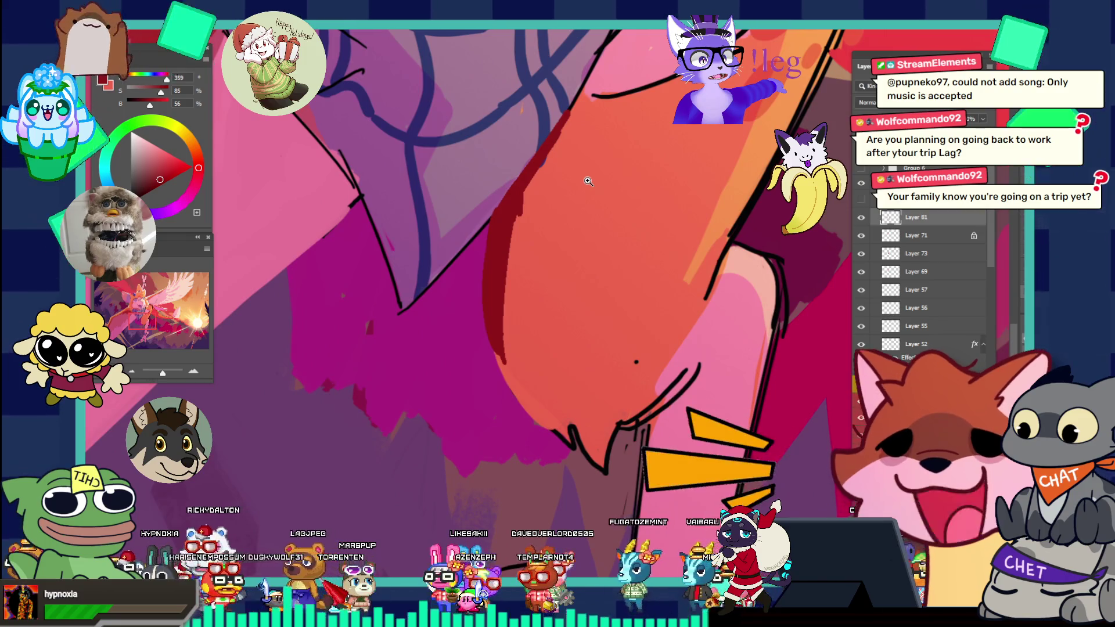
pyautogui.click(529, 289)
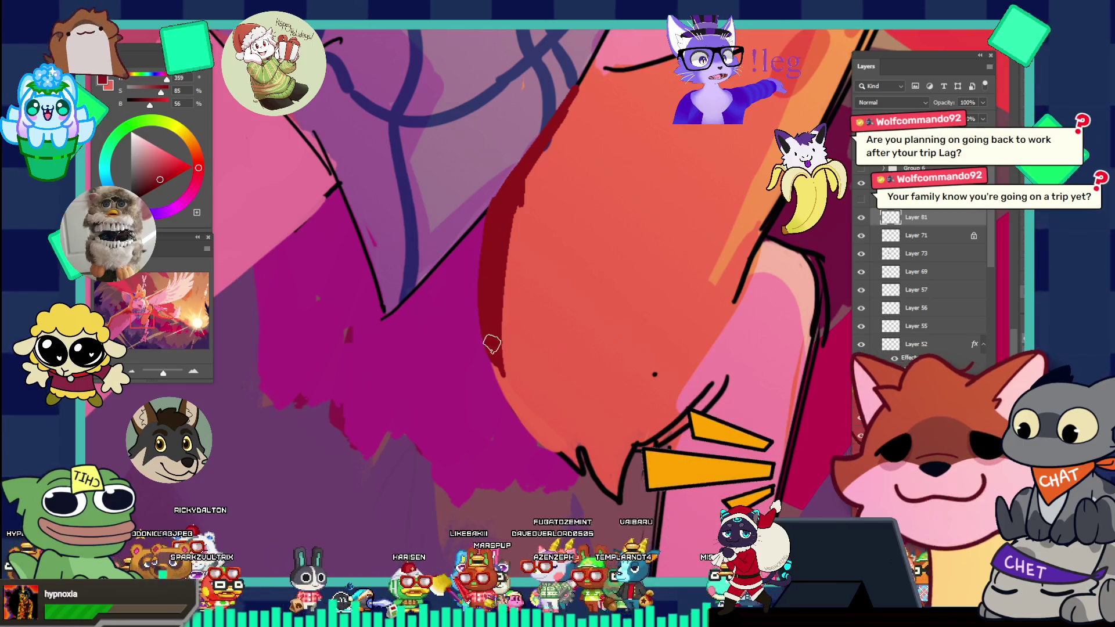
pyautogui.moveTo(487, 323); pyautogui.dragTo(479, 234)
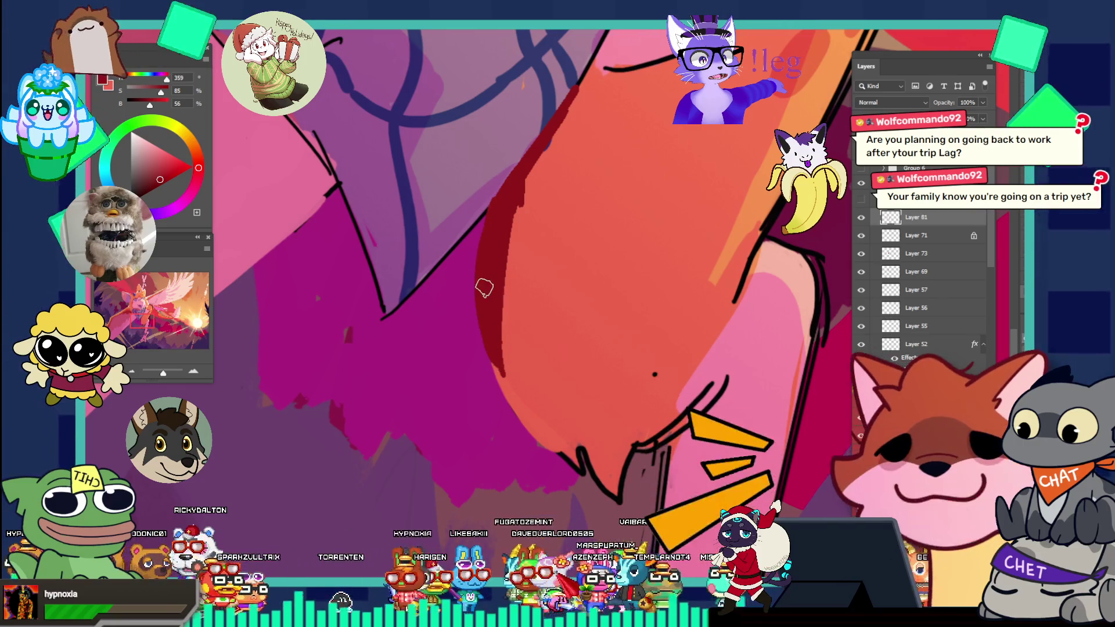
pyautogui.moveTo(486, 380); pyautogui.dragTo(482, 354)
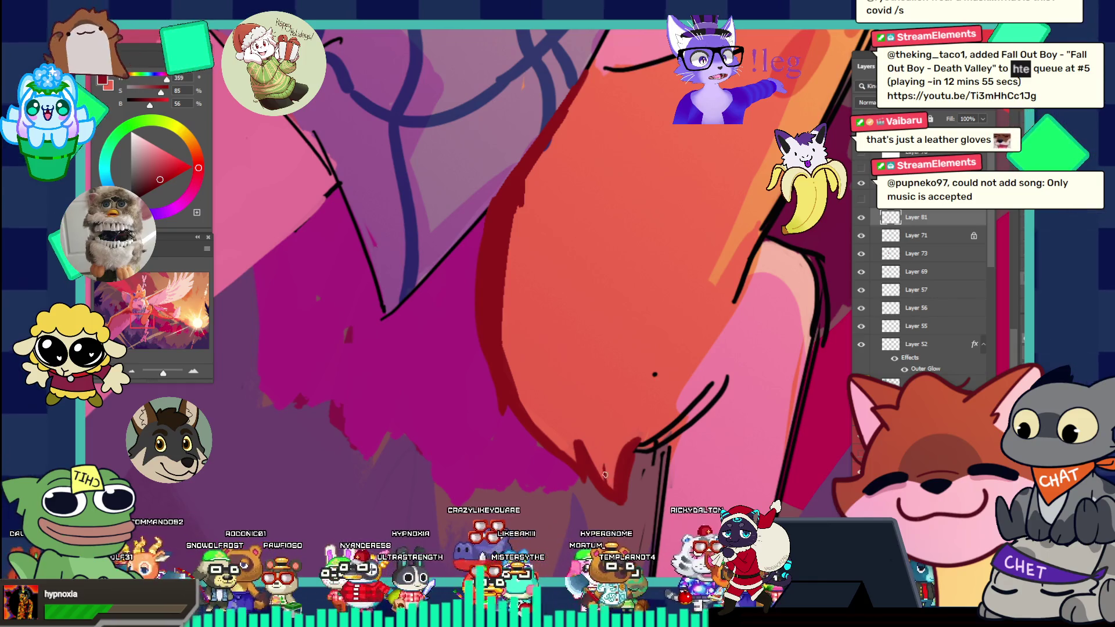
pyautogui.moveTo(639, 411); pyautogui.dragTo(547, 349)
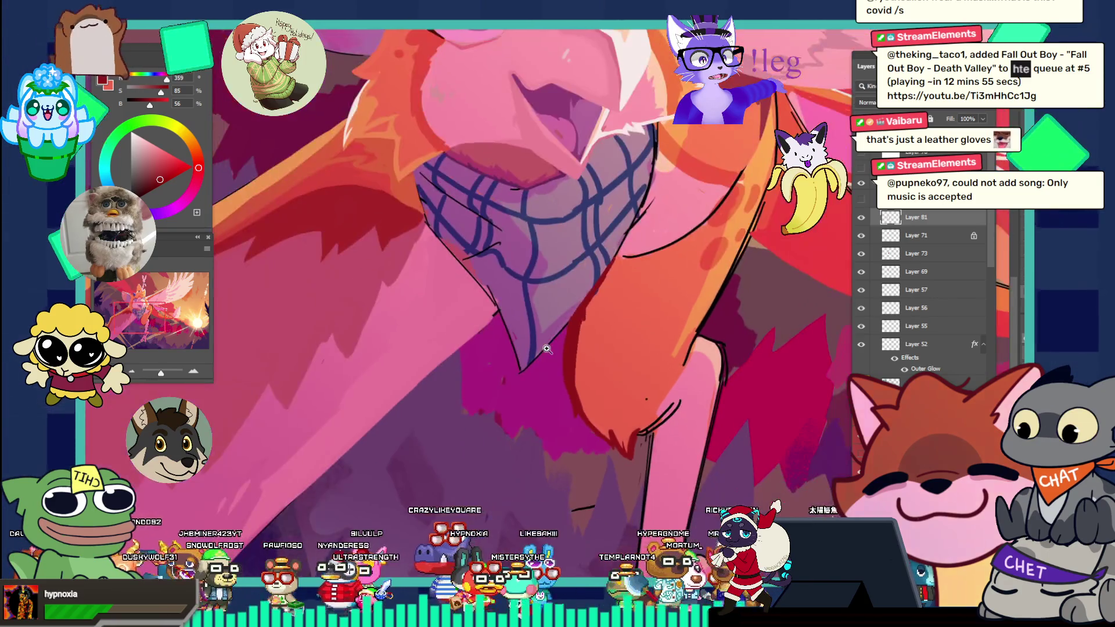
pyautogui.moveTo(672, 379); pyautogui.dragTo(731, 377)
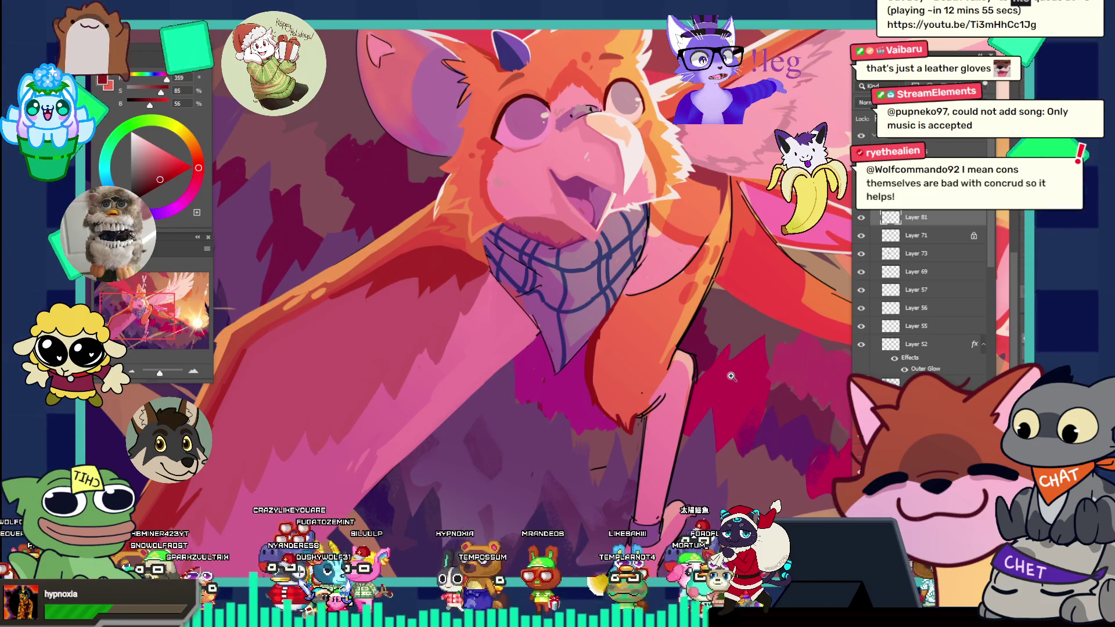
pyautogui.click(703, 393)
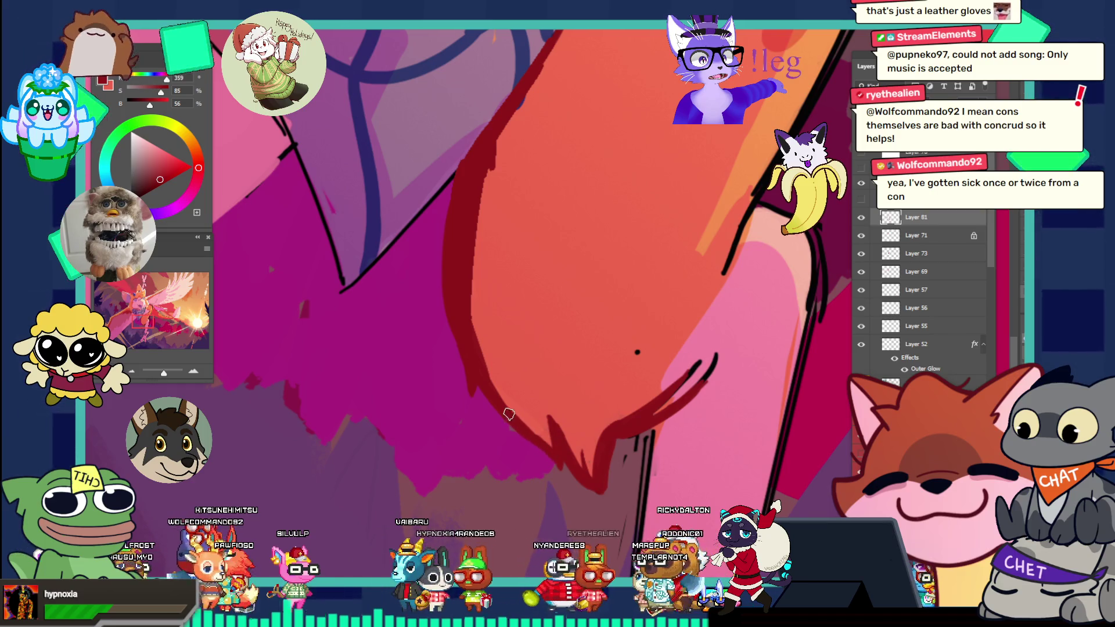
pyautogui.moveTo(575, 346); pyautogui.dragTo(492, 284)
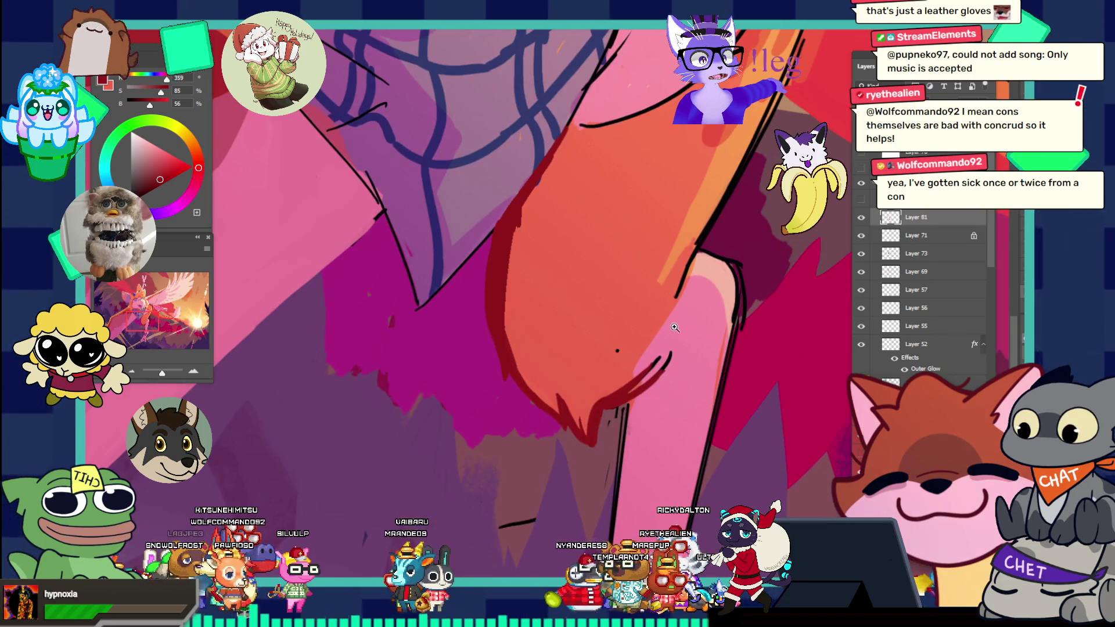
pyautogui.moveTo(674, 328); pyautogui.dragTo(629, 275)
pyautogui.moveTo(688, 333); pyautogui.dragTo(700, 333)
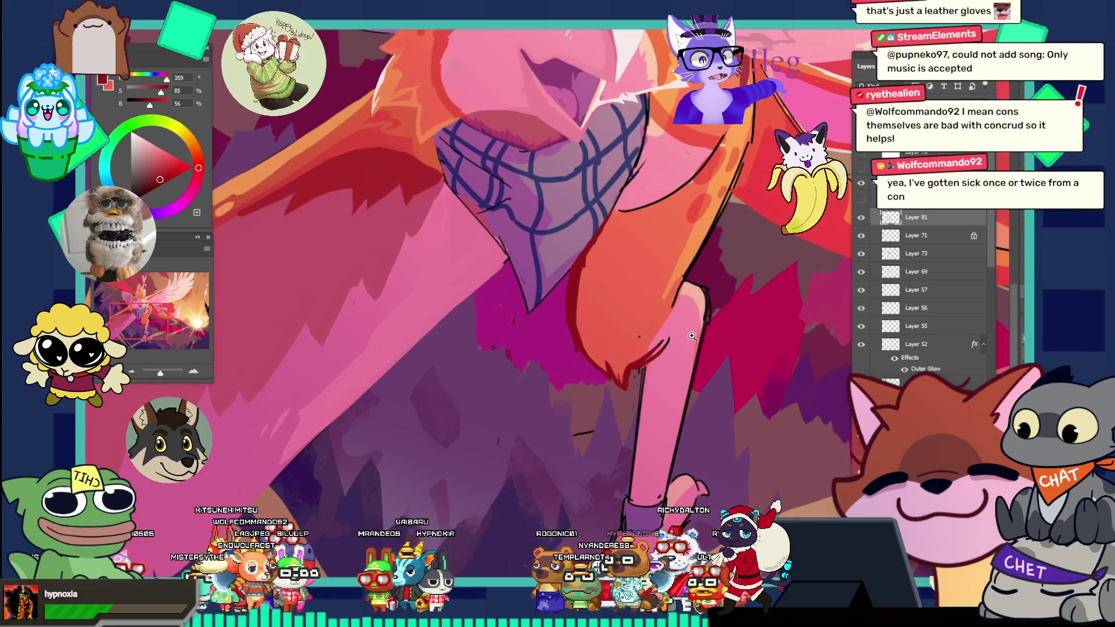
pyautogui.click(672, 336)
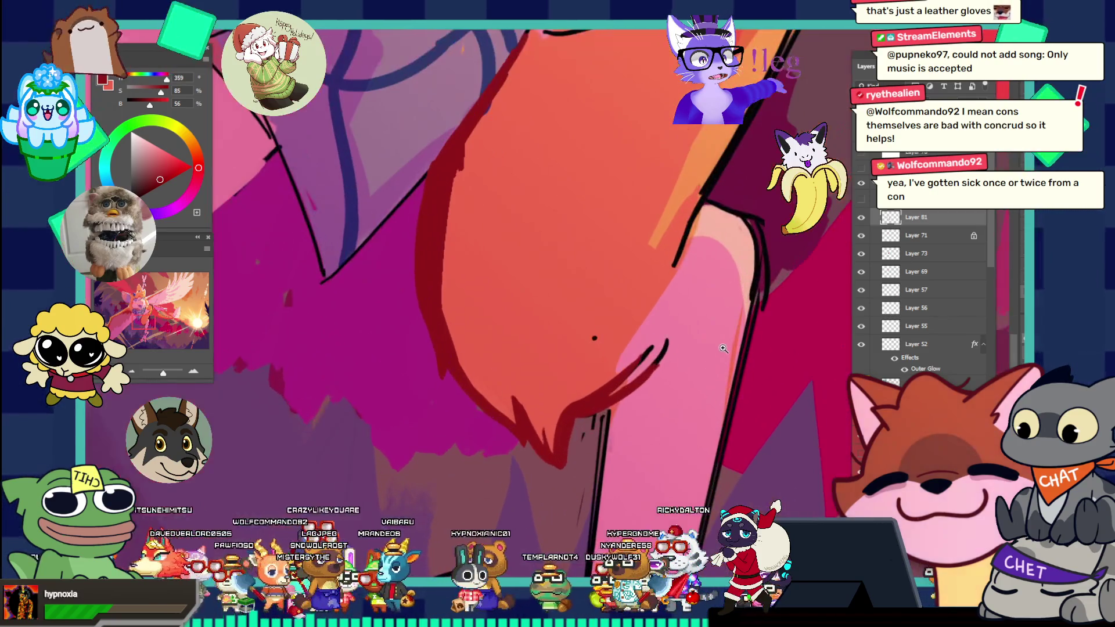
pyautogui.keyDown('alt'); pyautogui.click(695, 223); pyautogui.keyUp('alt')
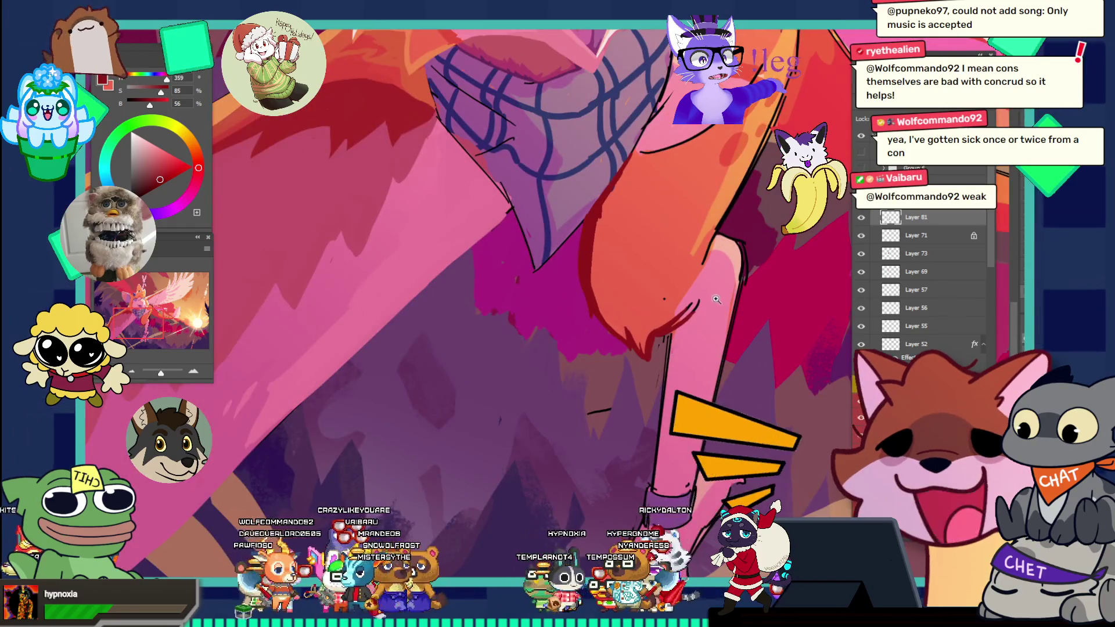
# - Sample light pink with the Eyedropper and brush it over part of the leg's dark line
pyautogui.click(731, 301)
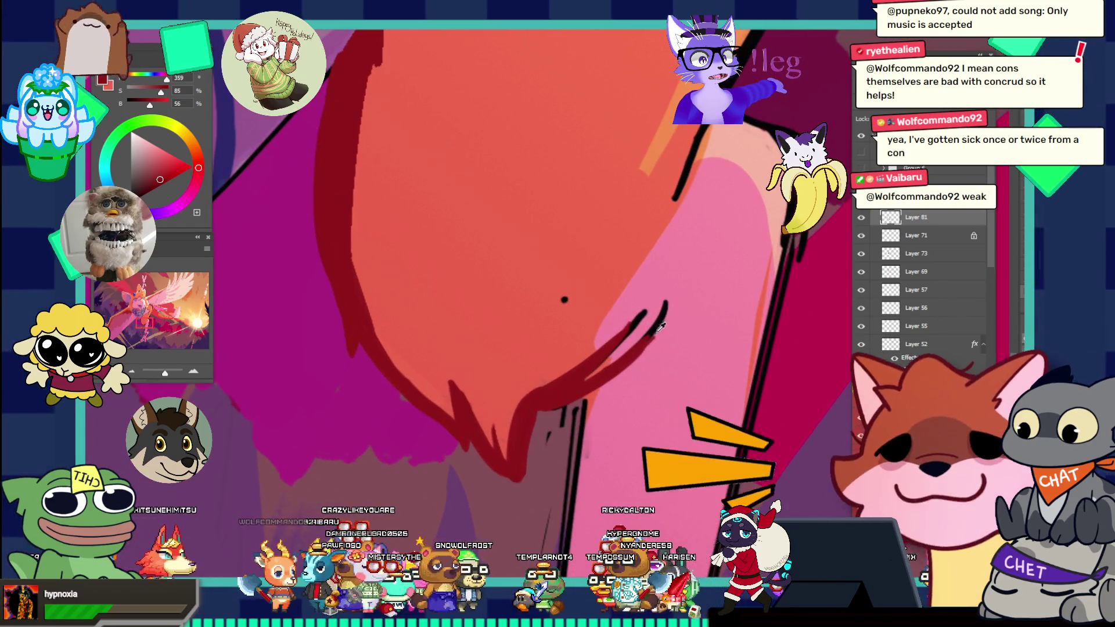
pyautogui.press('i')
pyautogui.click(677, 287)
pyautogui.press('b')
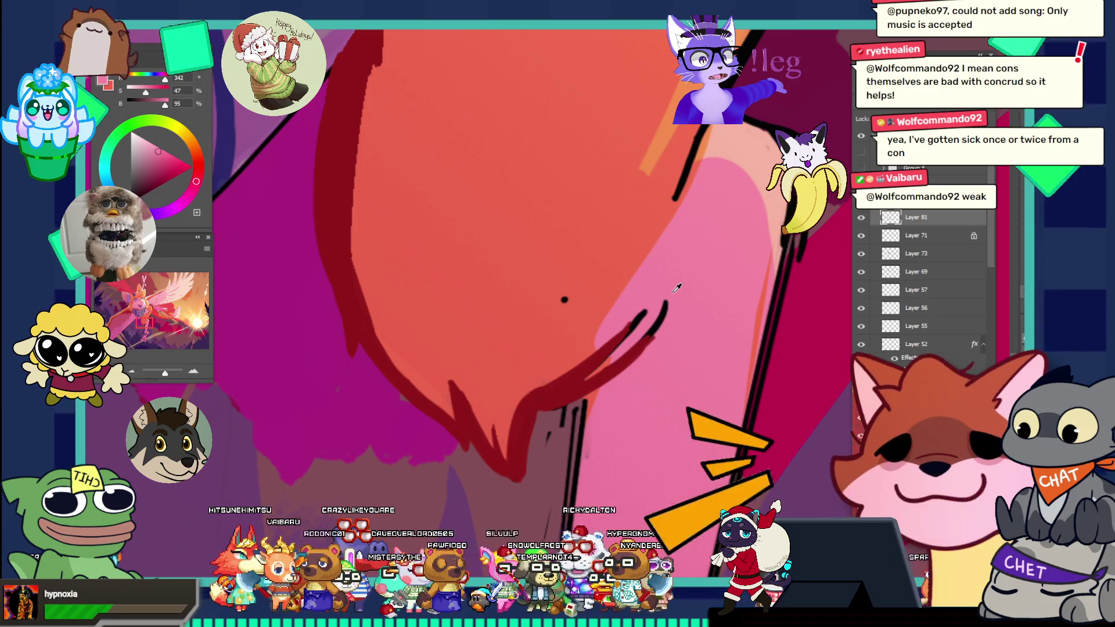
pyautogui.moveTo(614, 353)
pyautogui.mouseDown()
pyautogui.moveTo(596, 376)
pyautogui.moveTo(643, 333)
pyautogui.mouseUp()
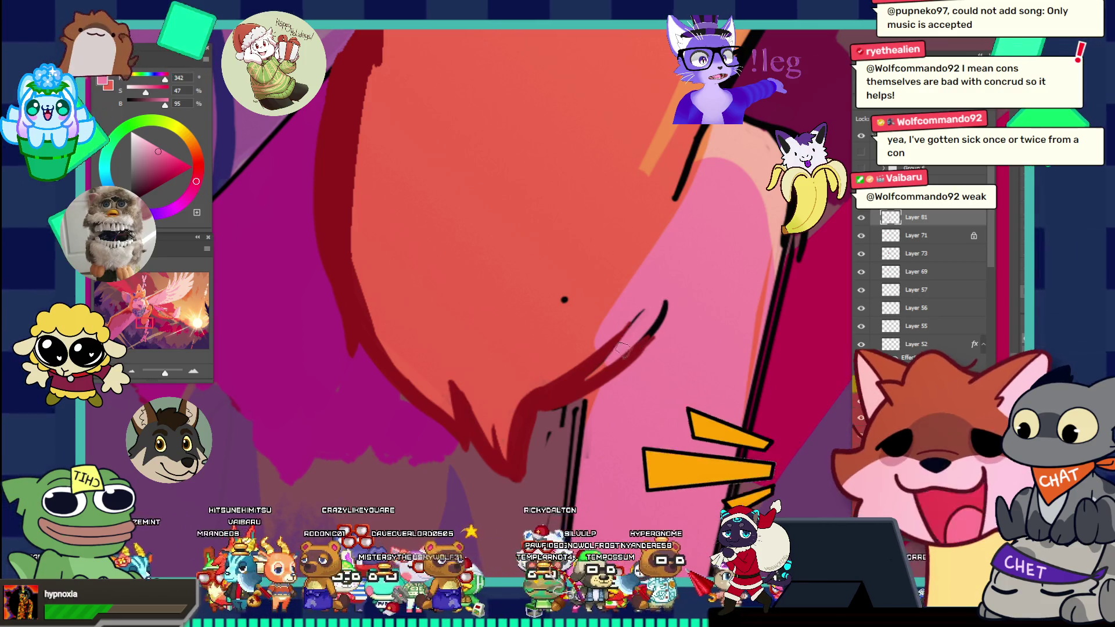
# - Zoom out to the whole creature and wings, then reframe on the head, bandana and wing
pyautogui.press('z')
pyautogui.moveTo(753, 260); pyautogui.dragTo(636, 194)
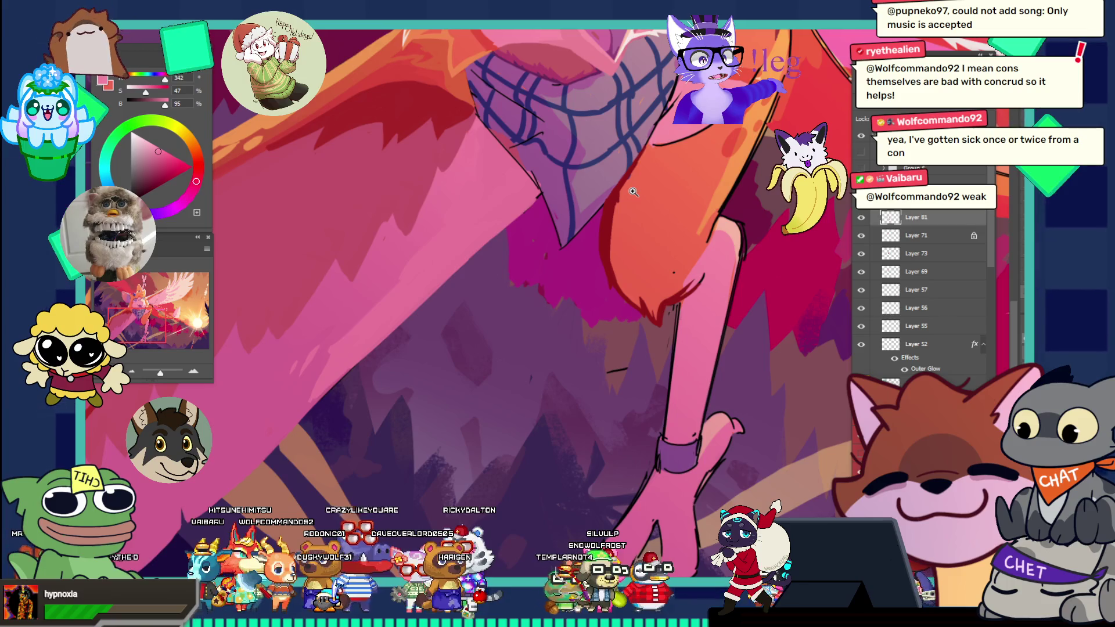
pyautogui.moveTo(695, 301)
pyautogui.mouseDown()
pyautogui.moveTo(629, 237)
pyautogui.moveTo(575, 244)
pyautogui.mouseUp()
pyautogui.moveTo(726, 348)
pyautogui.mouseDown()
pyautogui.moveTo(776, 351)
pyautogui.moveTo(680, 331)
pyautogui.mouseUp()
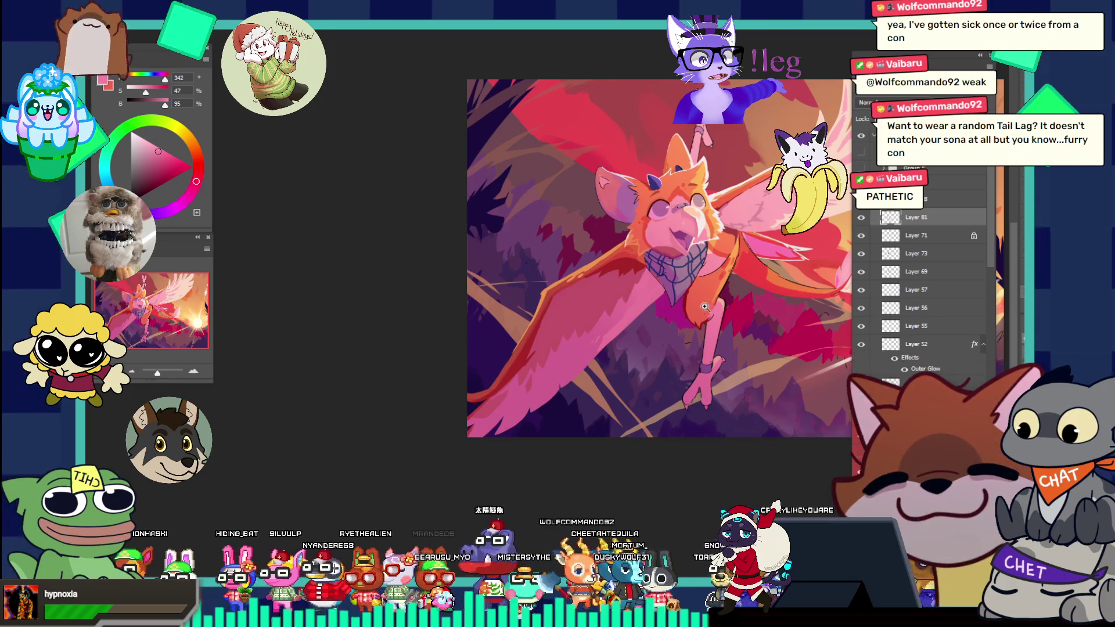
# - Zoom in past the chest and bandana onto the orange leg shape
pyautogui.click(752, 288)
pyautogui.click(775, 363)
pyautogui.click(711, 356)
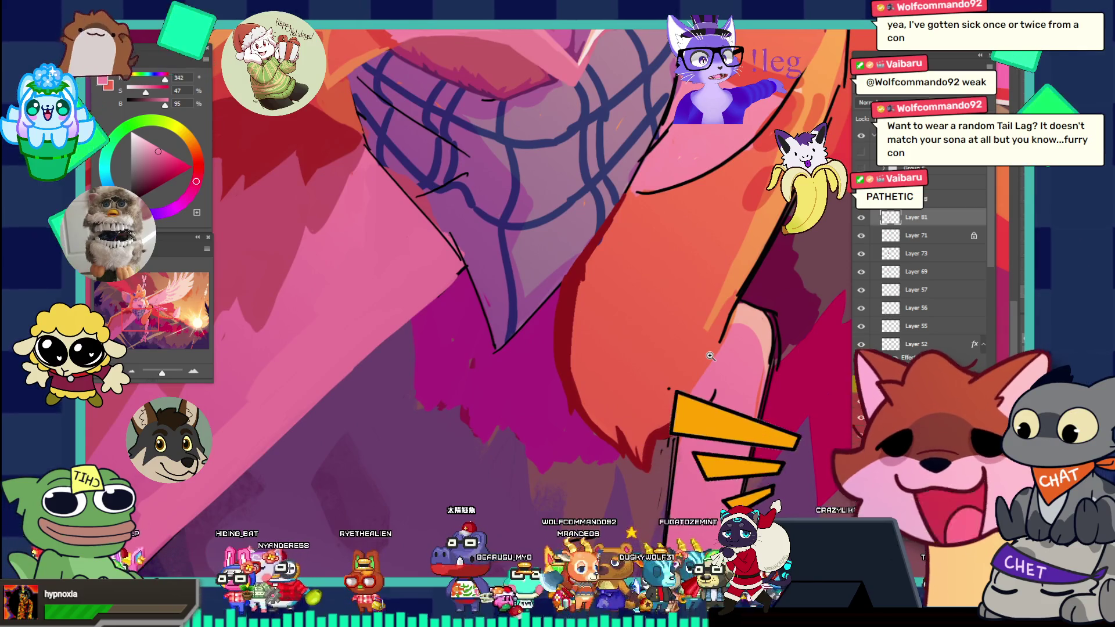
pyautogui.click(711, 356)
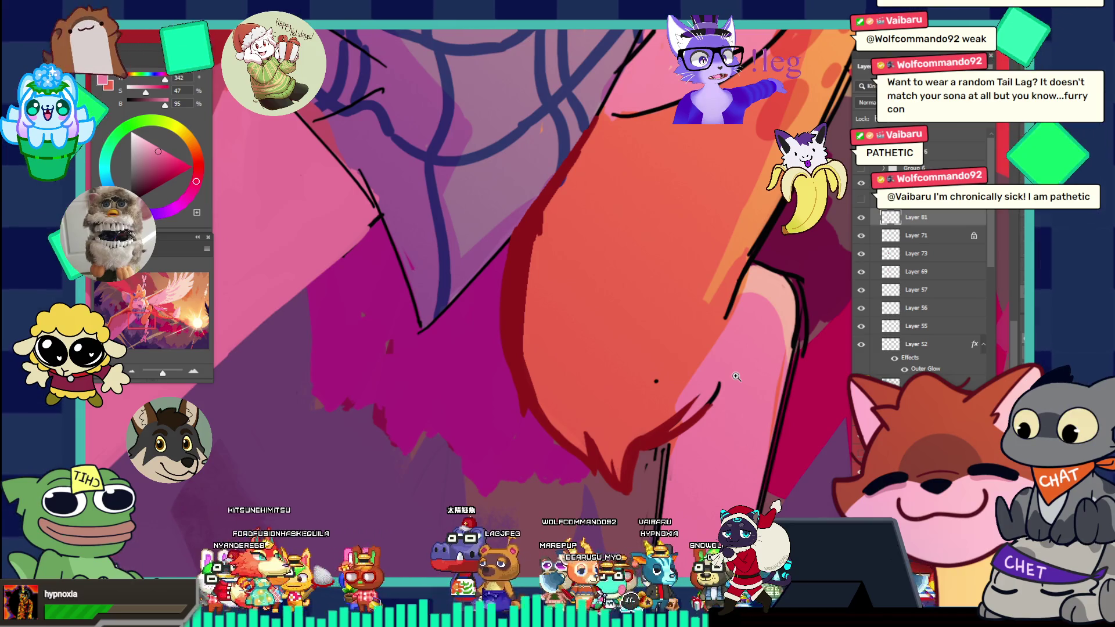
pyautogui.keyDown('alt'); pyautogui.click(684, 333); pyautogui.keyUp('alt')
pyautogui.click(641, 319)
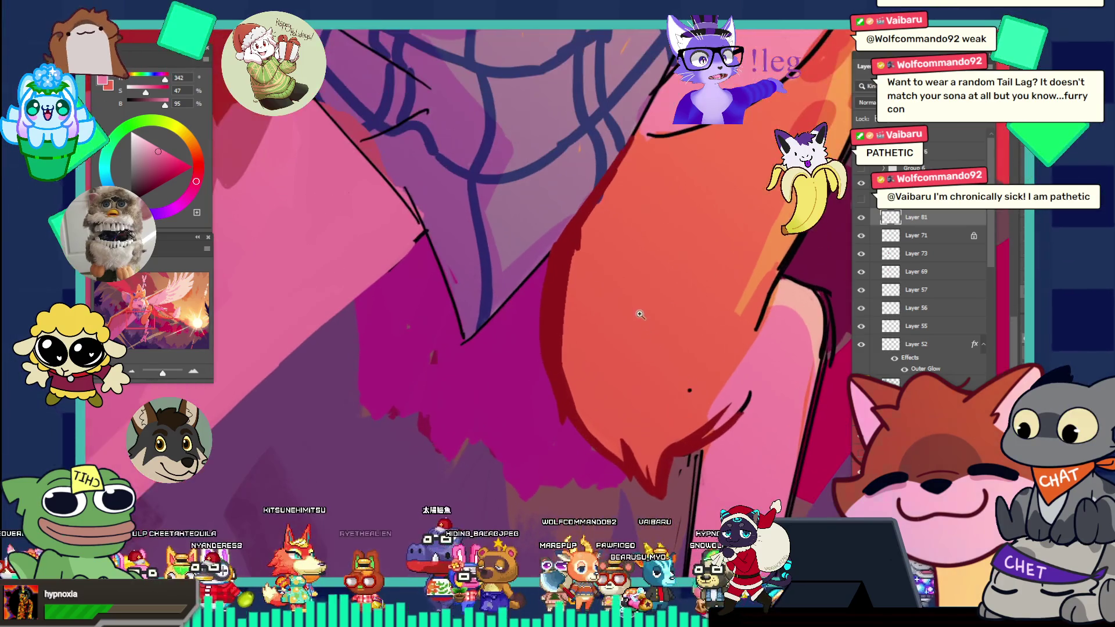
# - Sample several reds and repaint the leg's left-edge shading, undoing a stray thin dark stroke
pyautogui.keyDown('alt'); pyautogui.click(652, 234); pyautogui.keyUp('alt')
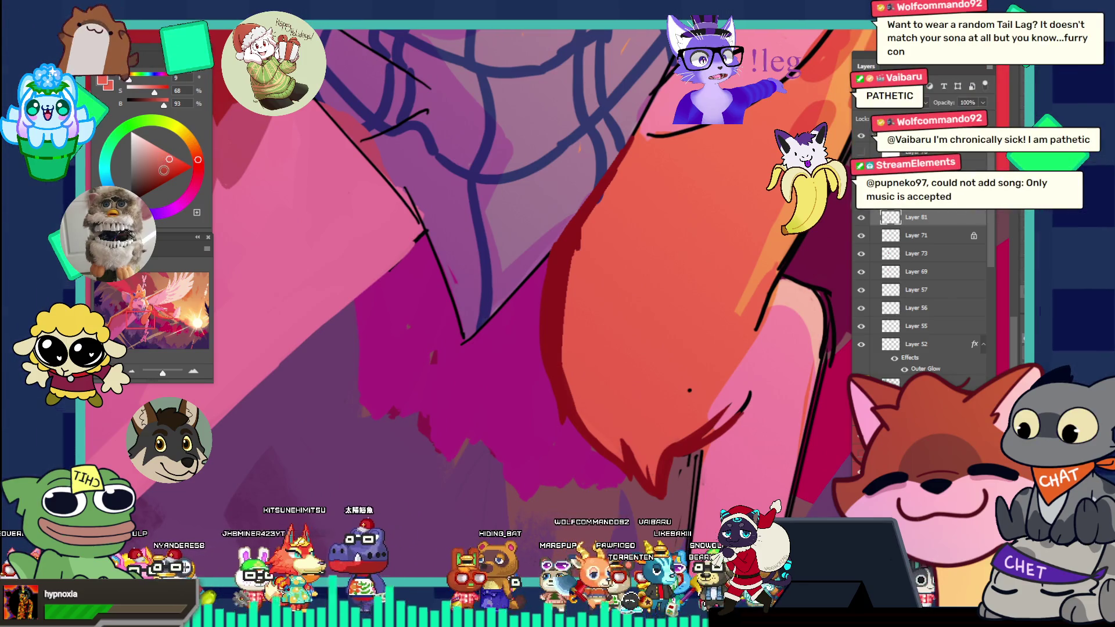
pyautogui.keyDown('alt'); pyautogui.click(690, 390); pyautogui.keyUp('alt')
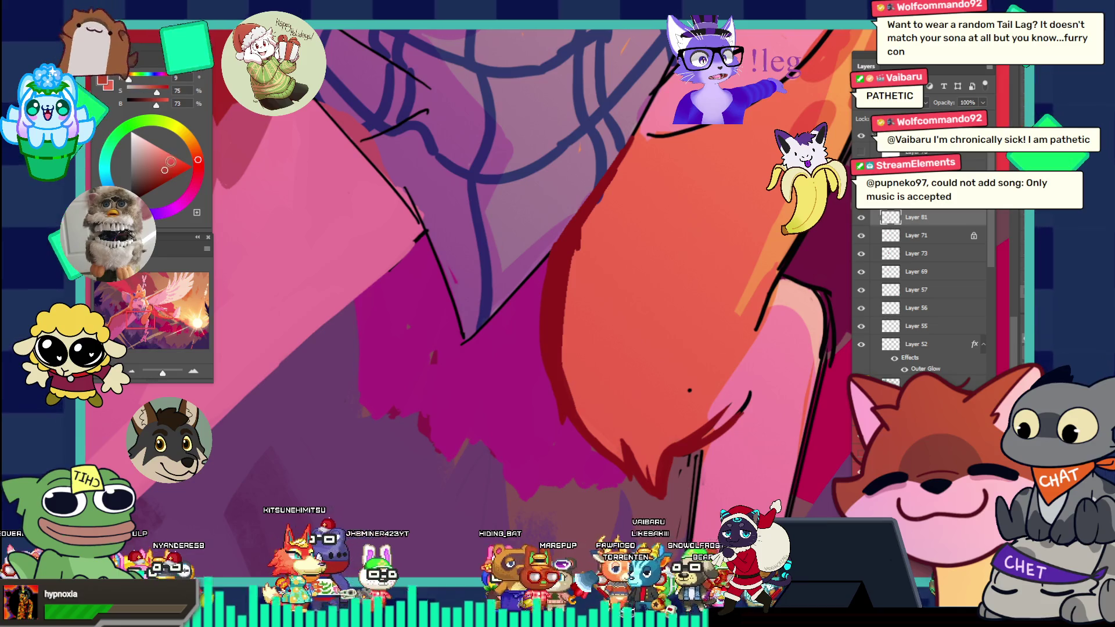
pyautogui.keyDown('alt'); pyautogui.click(581, 259); pyautogui.keyUp('alt')
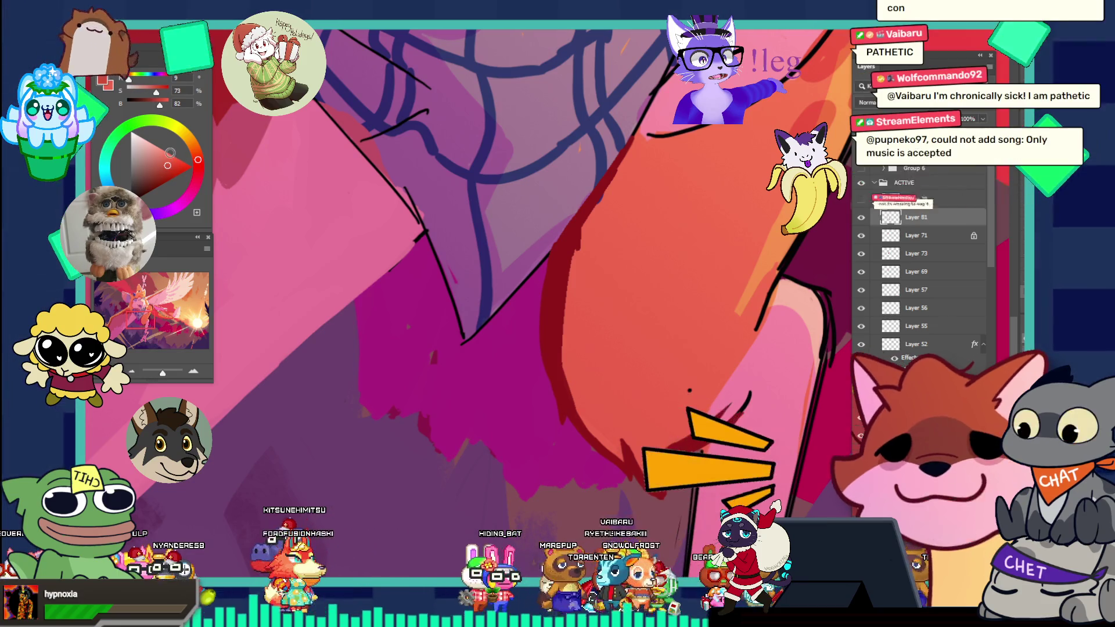
pyautogui.moveTo(571, 313); pyautogui.dragTo(576, 260)
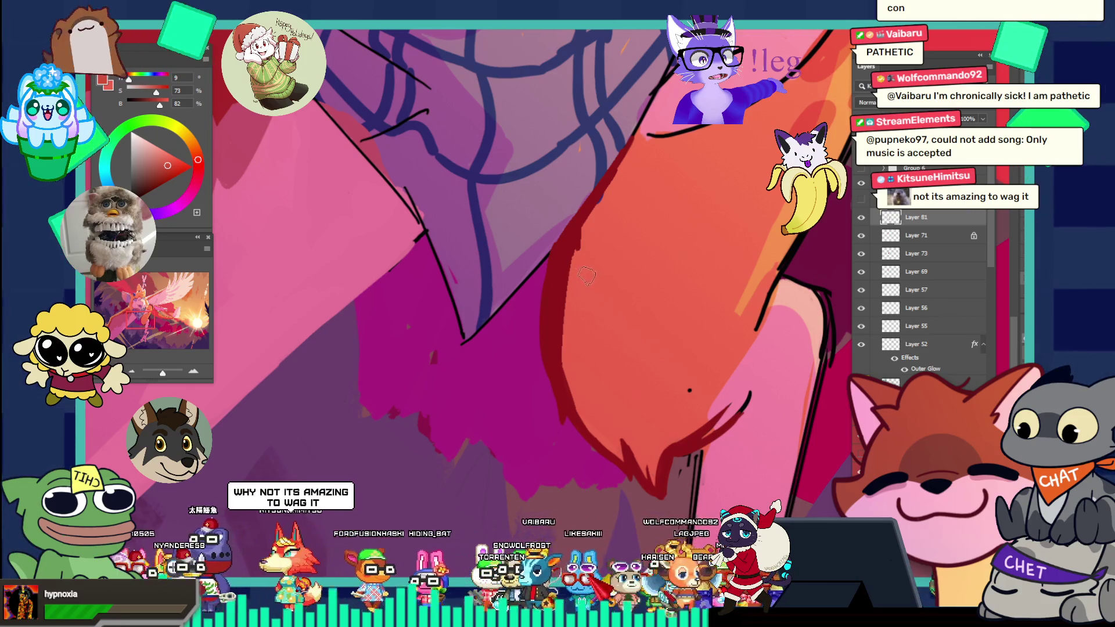
pyautogui.moveTo(578, 319); pyautogui.dragTo(576, 255)
pyautogui.moveTo(572, 349); pyautogui.dragTo(574, 259)
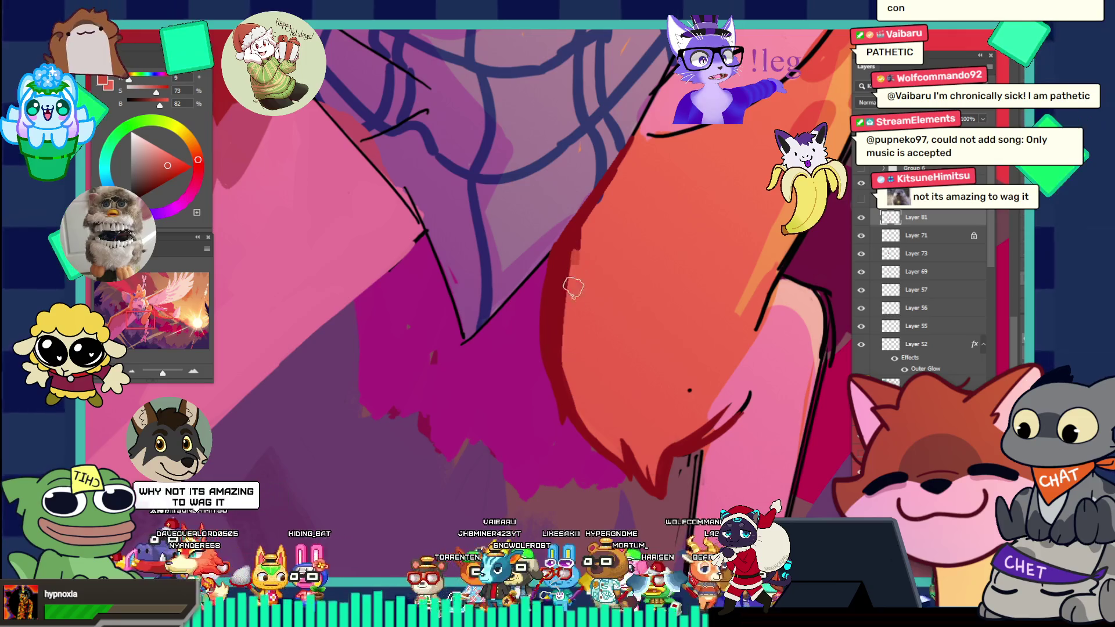
pyautogui.moveTo(571, 357); pyautogui.dragTo(576, 253)
pyautogui.moveTo(572, 354); pyautogui.dragTo(574, 251)
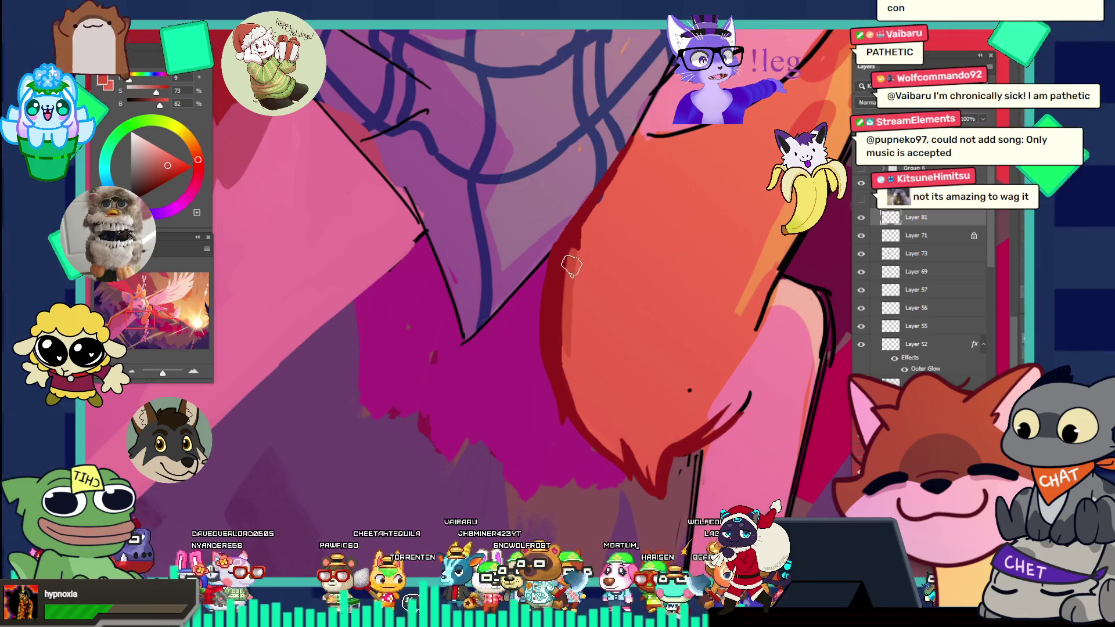
pyautogui.moveTo(572, 360); pyautogui.dragTo(576, 253)
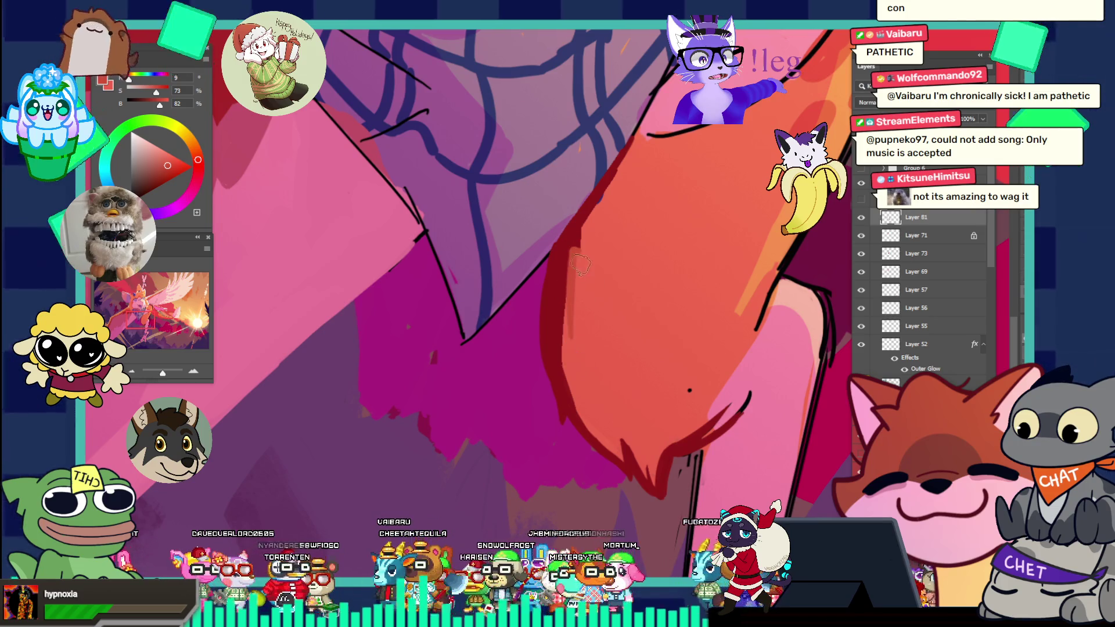
pyautogui.moveTo(579, 267); pyautogui.dragTo(577, 343)
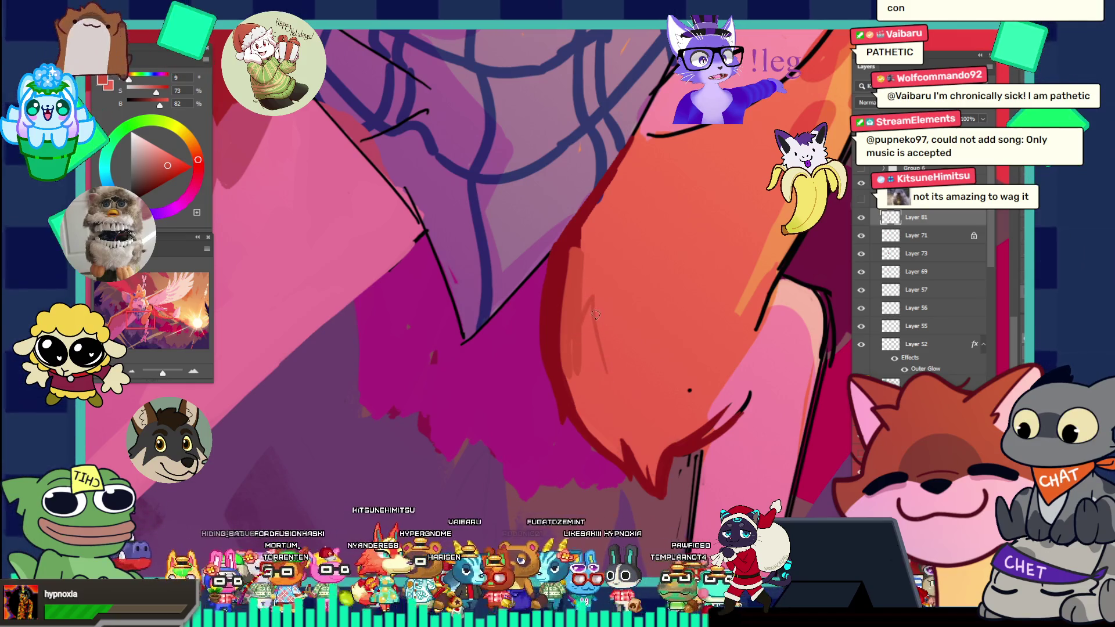
pyautogui.hotkey('ctrl', 'z')
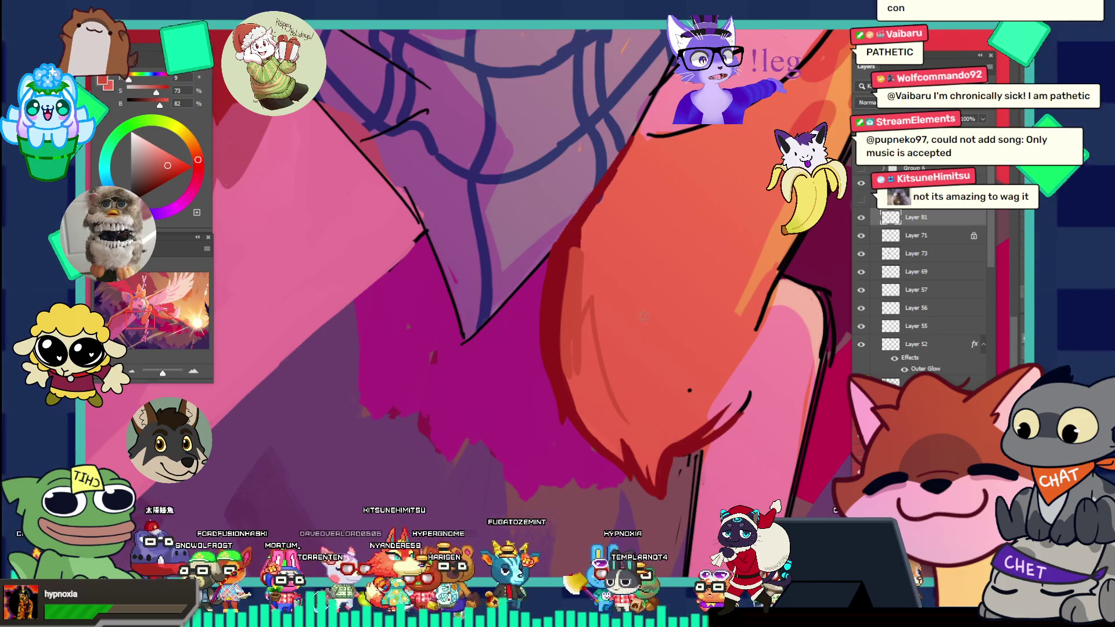
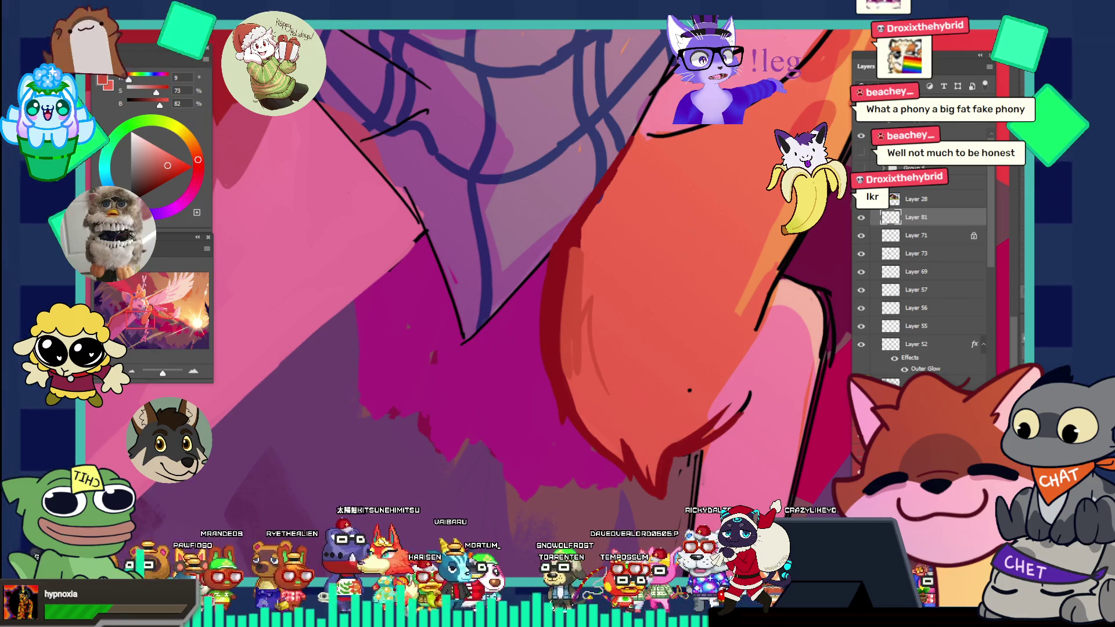
# - Sample the light pink from the bird's arm, then zoom in closely on the bandana
pyautogui.scroll(-3, 745, 383)
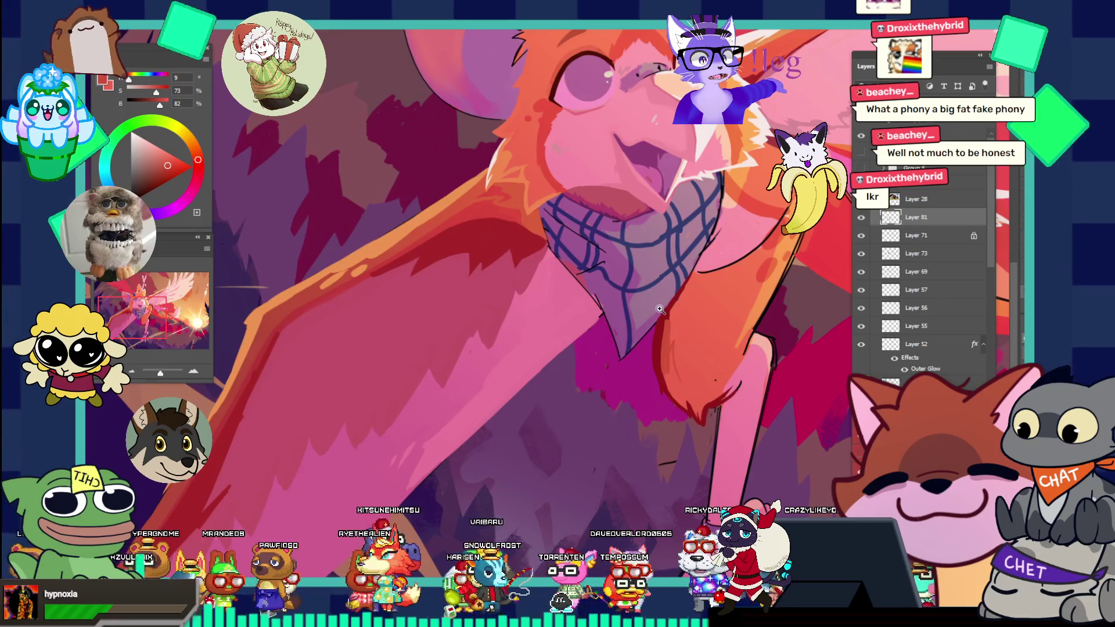
pyautogui.scroll(2, 791, 407)
pyautogui.scroll(2, 791, 407)
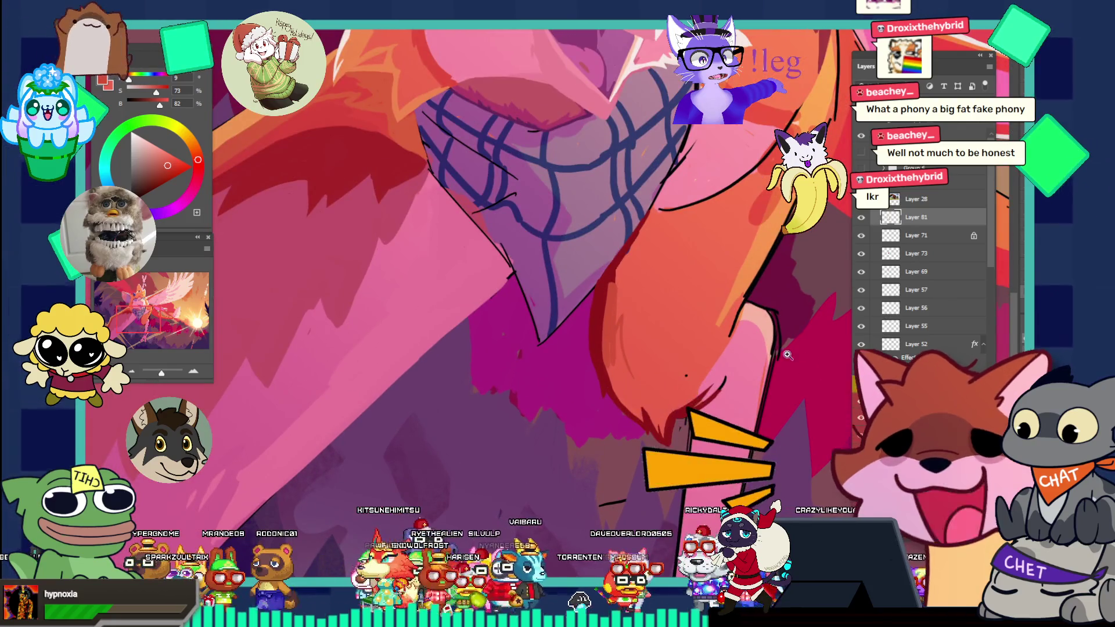
pyautogui.scroll(3, 767, 386)
pyautogui.keyDown('alt'); pyautogui.click(704, 374); pyautogui.keyUp('alt')
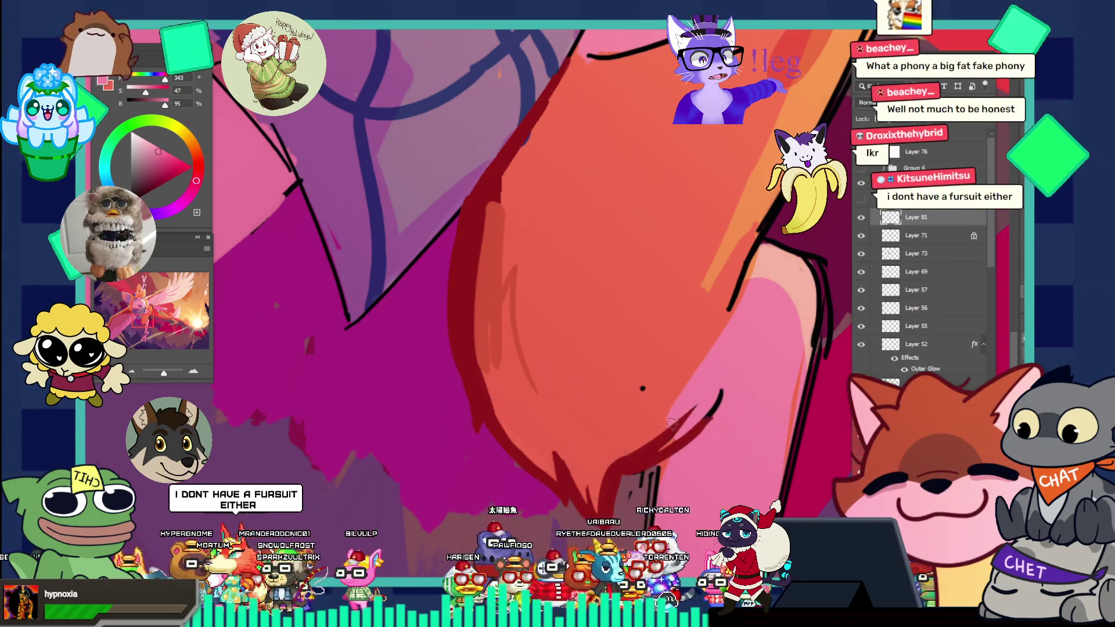
pyautogui.scroll(-4, 748, 345)
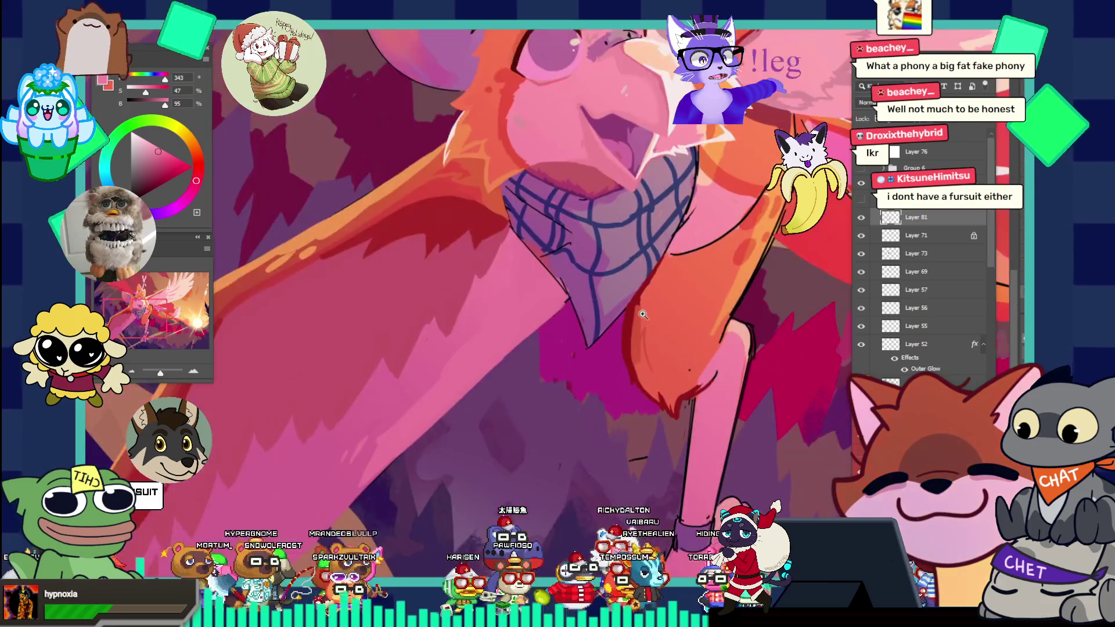
pyautogui.moveTo(747, 346); pyautogui.dragTo(656, 308)
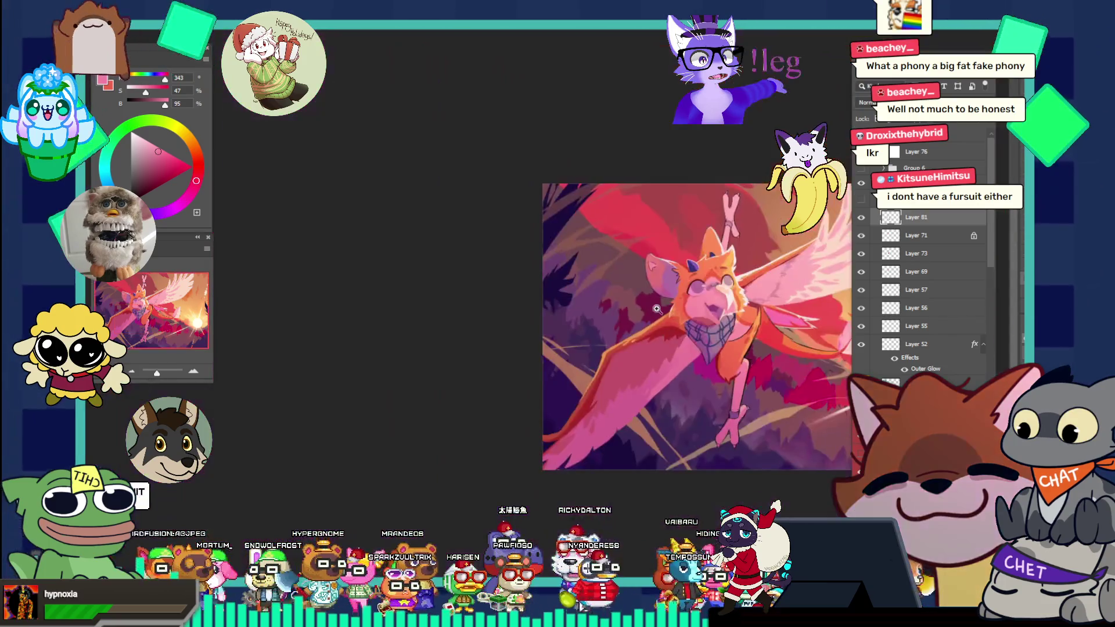
pyautogui.click(754, 343)
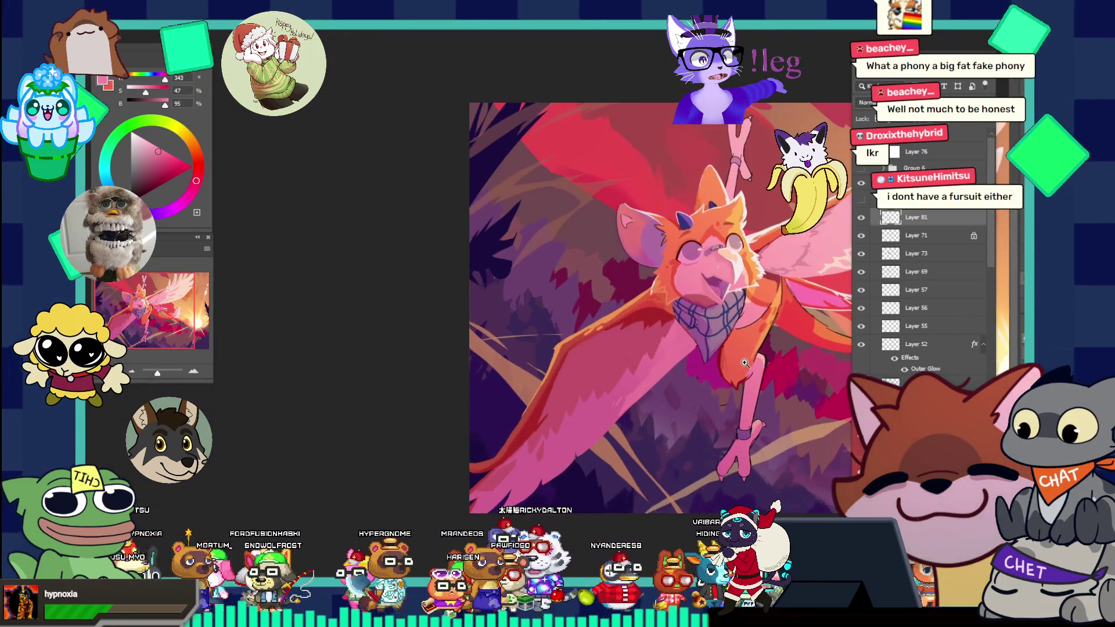
pyautogui.moveTo(760, 355); pyautogui.dragTo(811, 396)
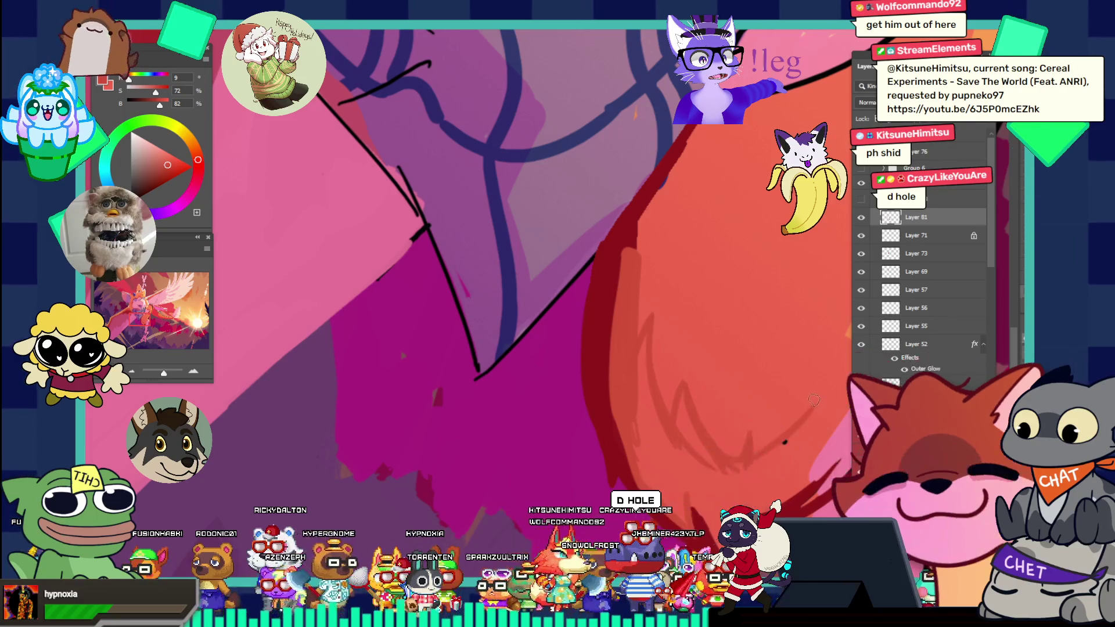
# - Zoom out slightly around the arm under the bandana, ready to paint in deep red
pyautogui.moveTo(815, 399)
pyautogui.mouseDown()
pyautogui.moveTo(695, 366)
pyautogui.moveTo(615, 377)
pyautogui.moveTo(772, 421)
pyautogui.mouseUp()
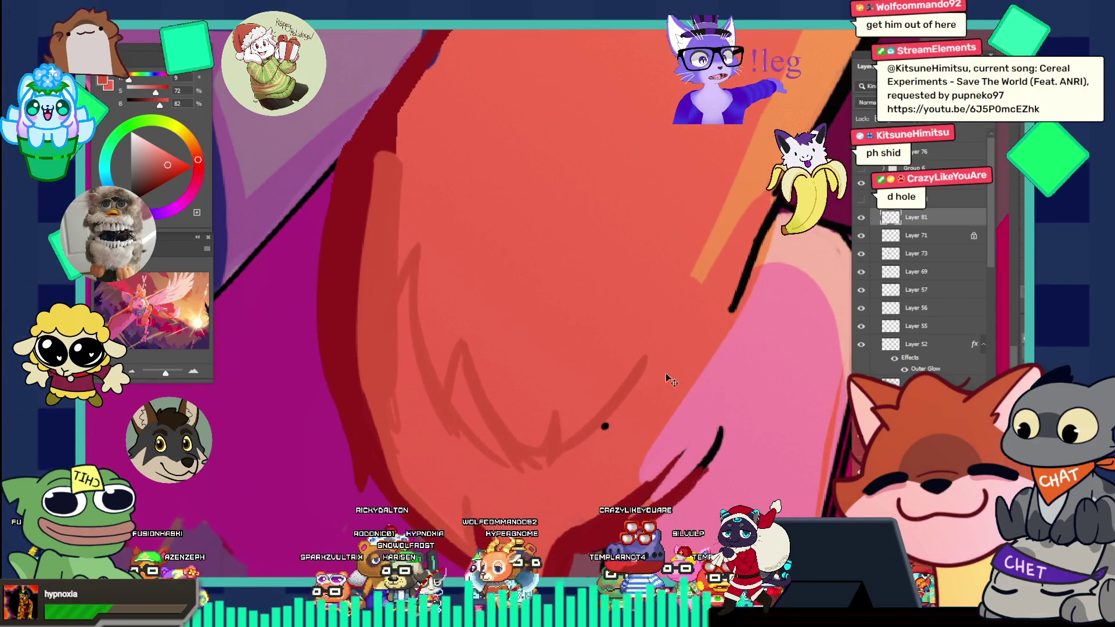
# - Draw a curved red fur stroke on the arm's lower edge, redoing the misplaced first attempt
pyautogui.moveTo(562, 444); pyautogui.dragTo(650, 374)
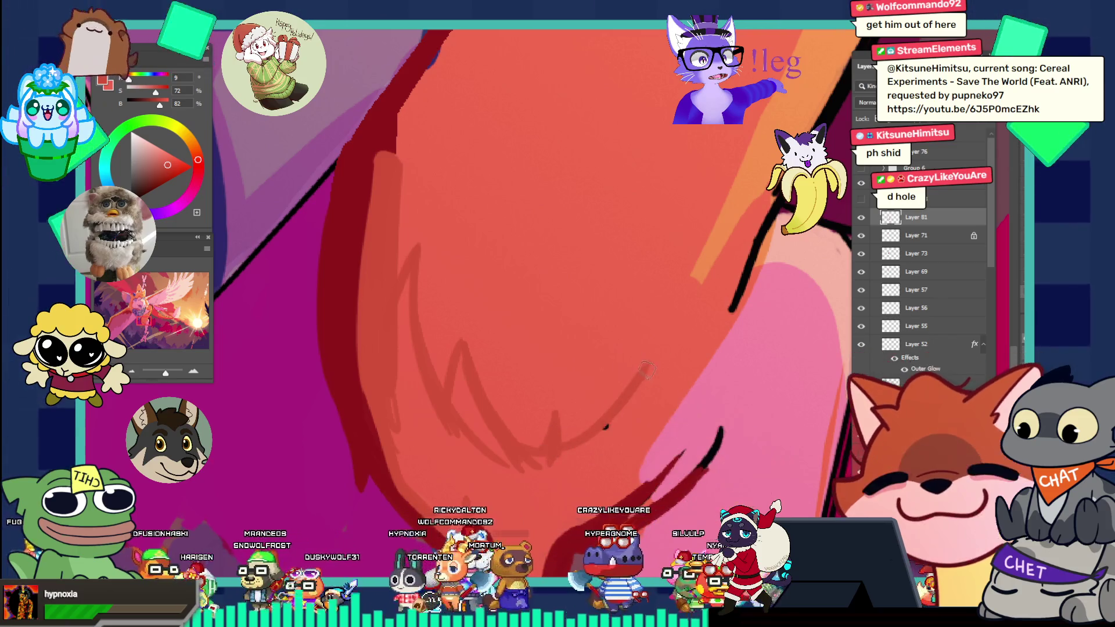
pyautogui.hotkey('ctrl', 'z')
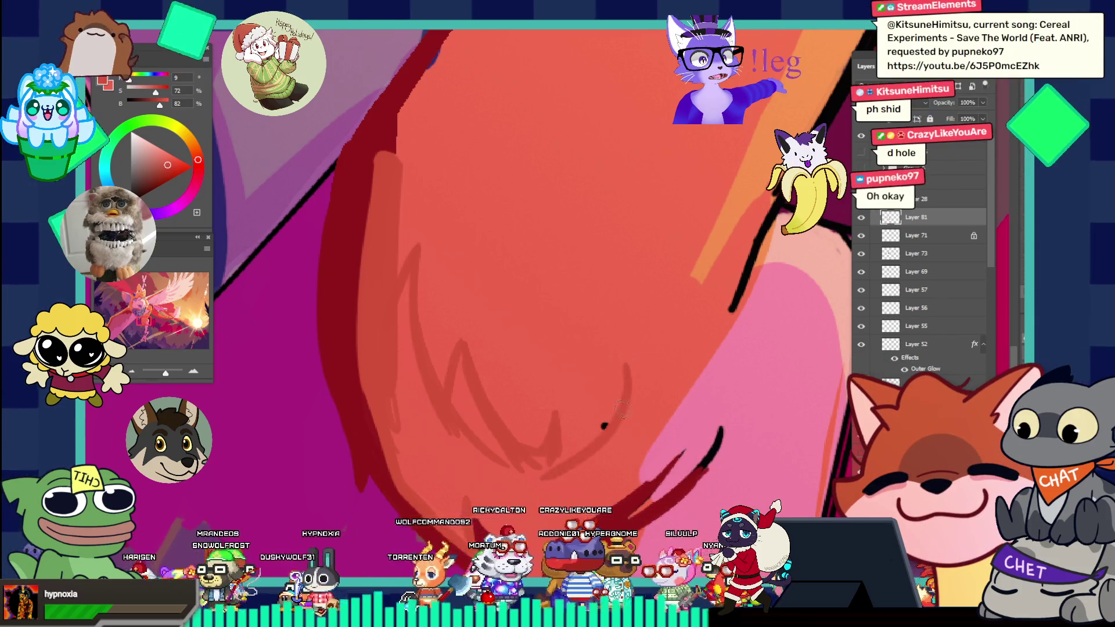
pyautogui.moveTo(551, 453); pyautogui.dragTo(630, 365)
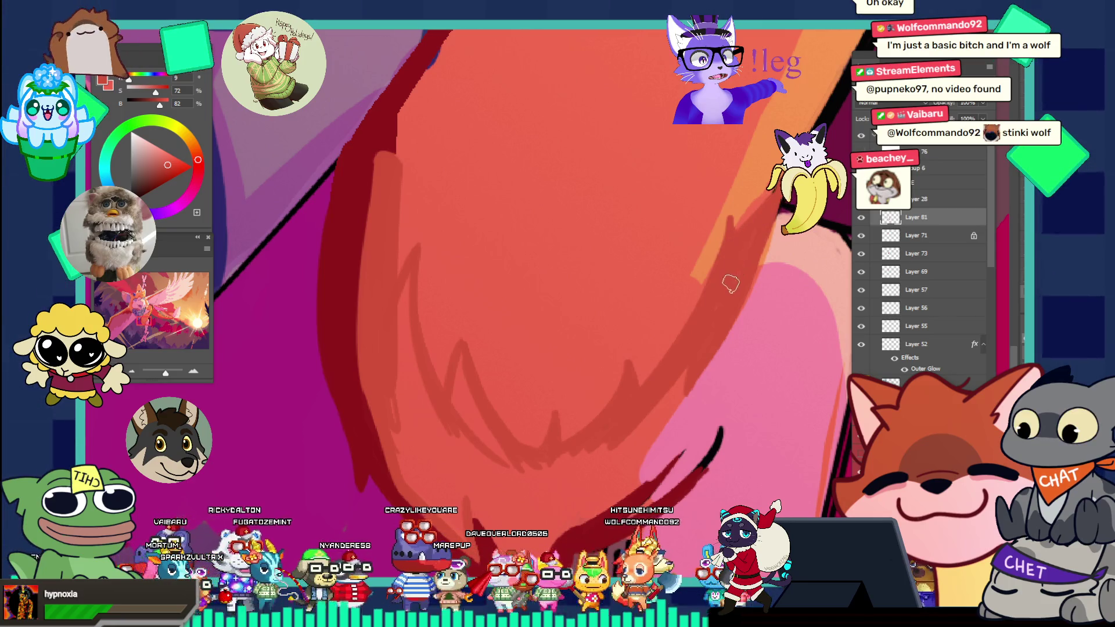
pyautogui.moveTo(768, 236)
pyautogui.mouseDown()
pyautogui.moveTo(697, 172)
pyautogui.moveTo(670, 264)
pyautogui.mouseUp()
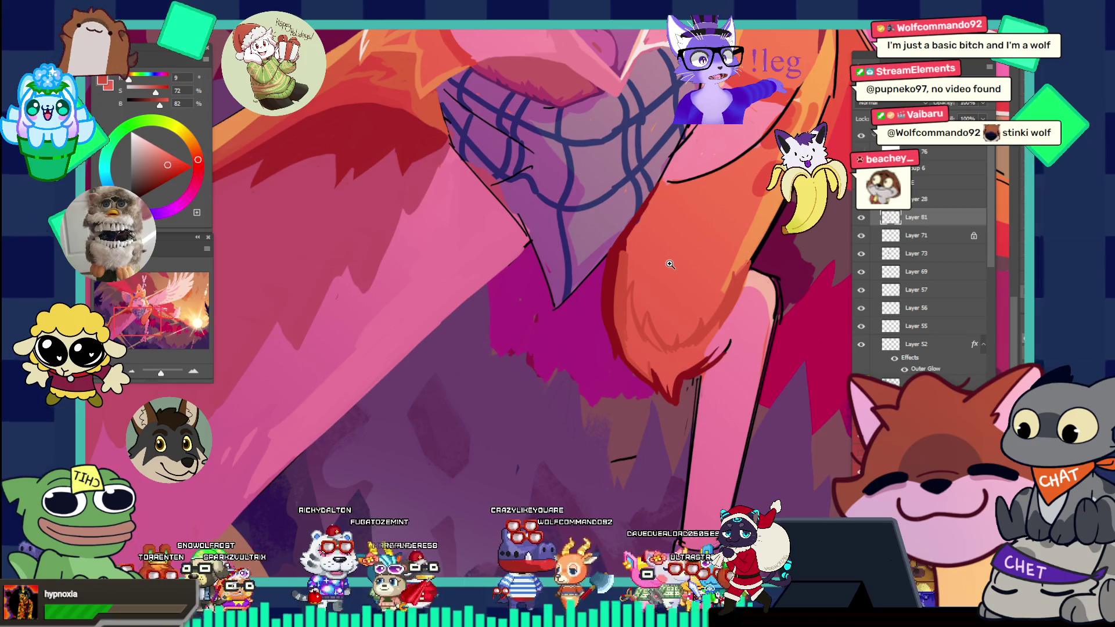
pyautogui.hotkey('ctrl', '0')
pyautogui.moveTo(670, 264)
pyautogui.mouseDown()
pyautogui.moveTo(794, 384)
pyautogui.moveTo(783, 355)
pyautogui.mouseUp()
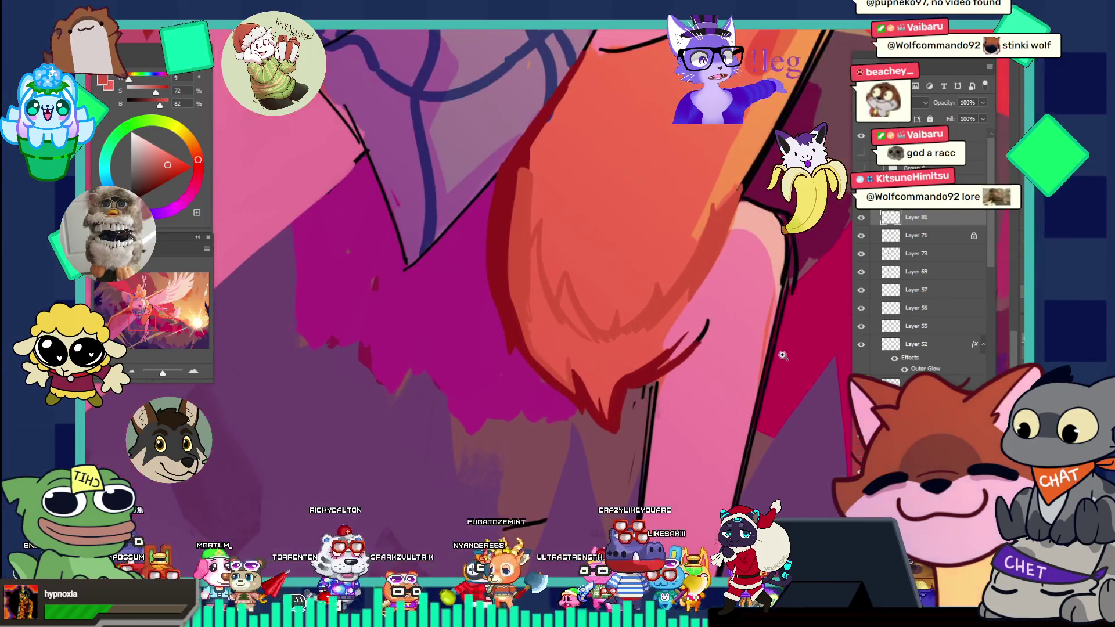
pyautogui.moveTo(710, 382); pyautogui.dragTo(709, 369)
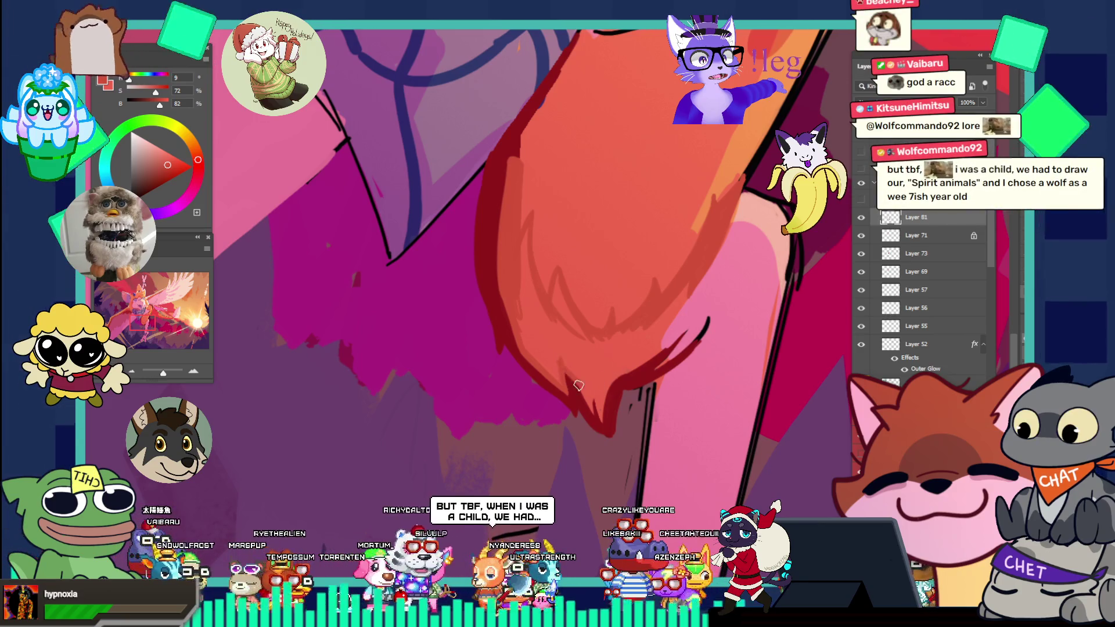
pyautogui.click(587, 411)
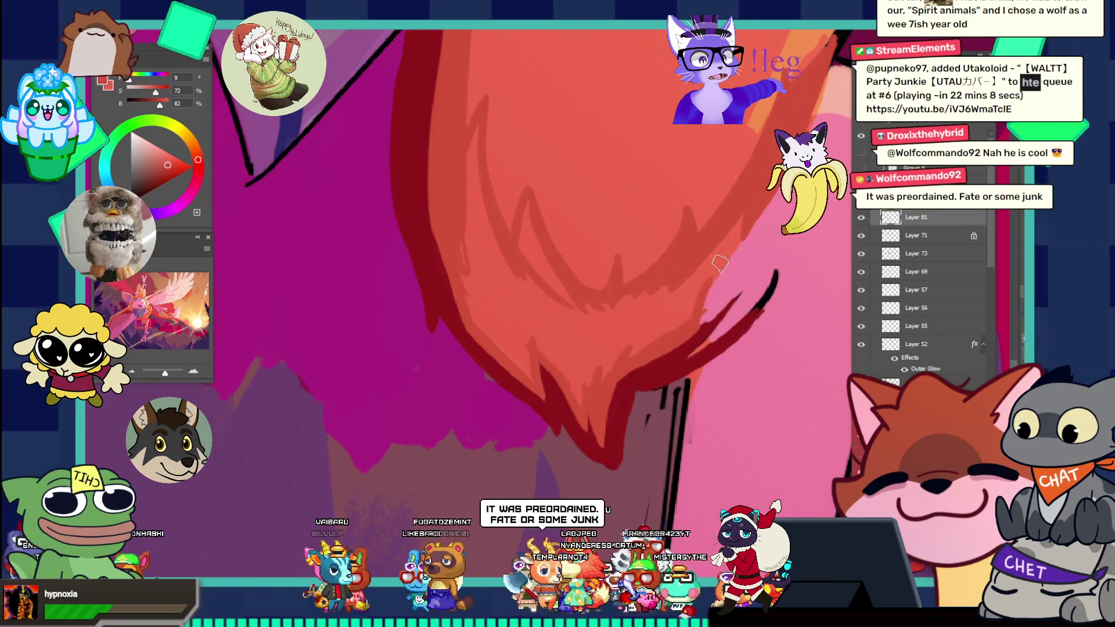
pyautogui.scroll(-5, 655, 180)
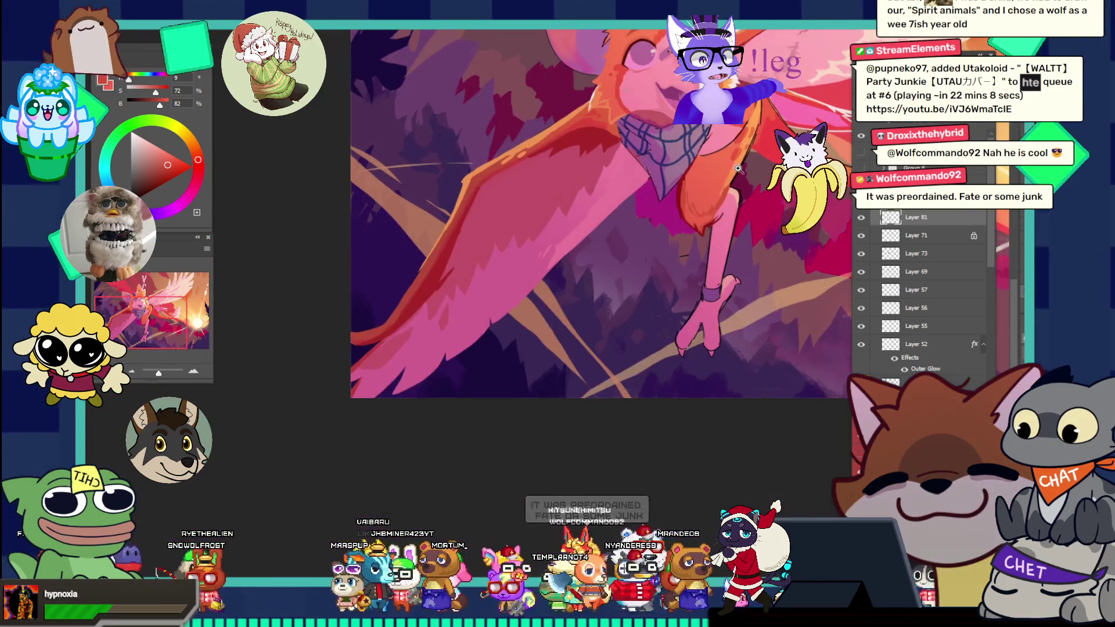
# - Zoom in on the leg fur and add the fur tufts to the lasso selection
pyautogui.scroll(5, 780, 213)
pyautogui.moveTo(735, 209); pyautogui.dragTo(757, 200)
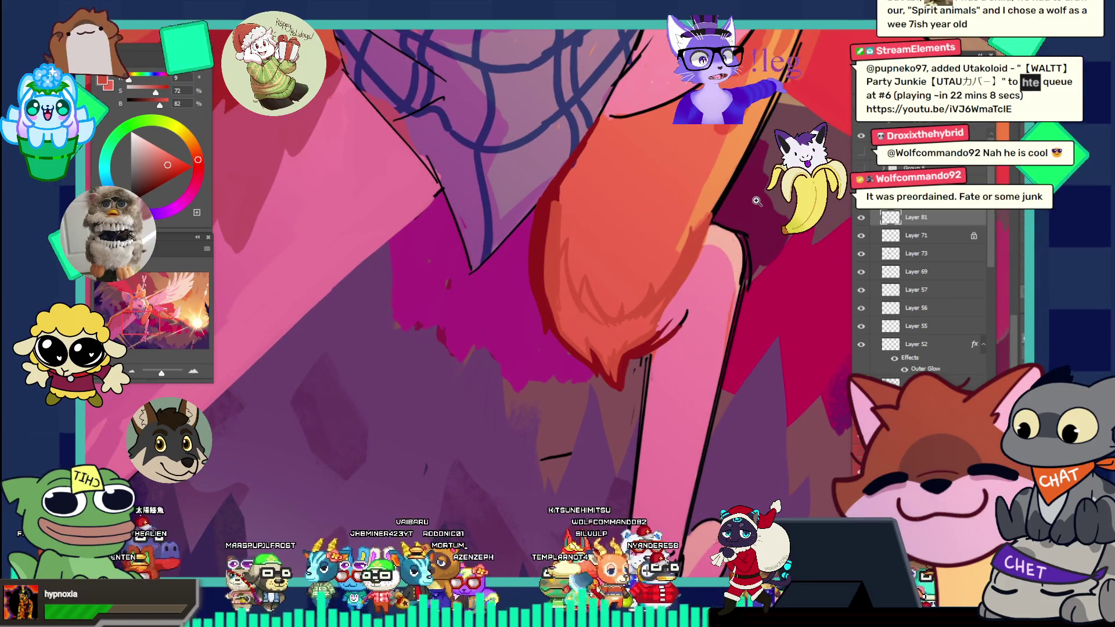
pyautogui.scroll(1, 741, 181)
pyautogui.keyDown('alt'); pyautogui.click(733, 225); pyautogui.keyUp('alt')
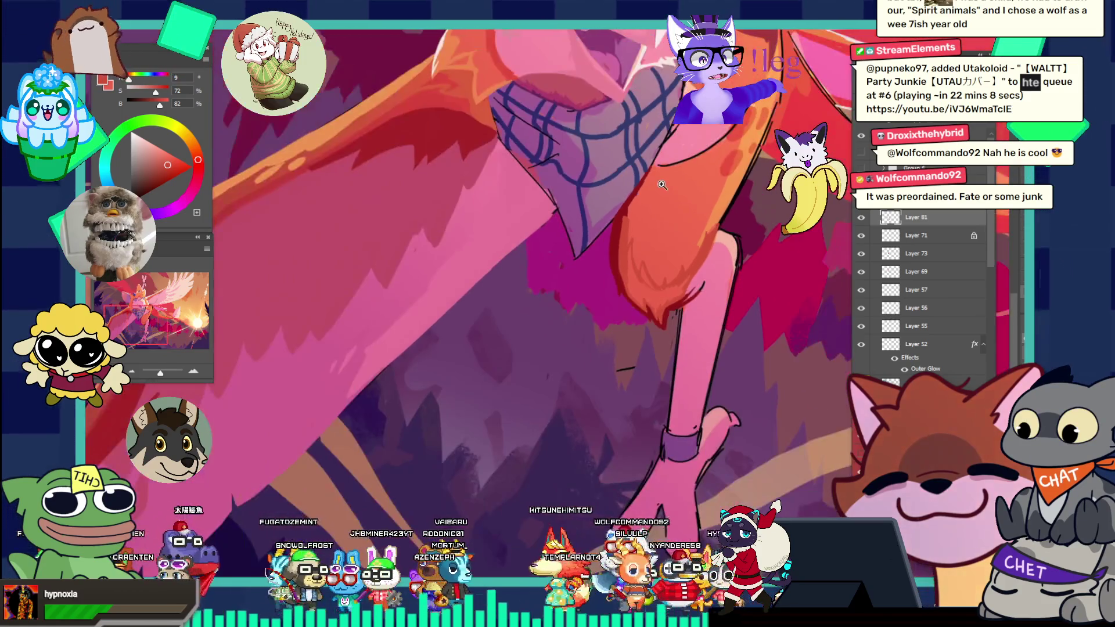
pyautogui.click(750, 272)
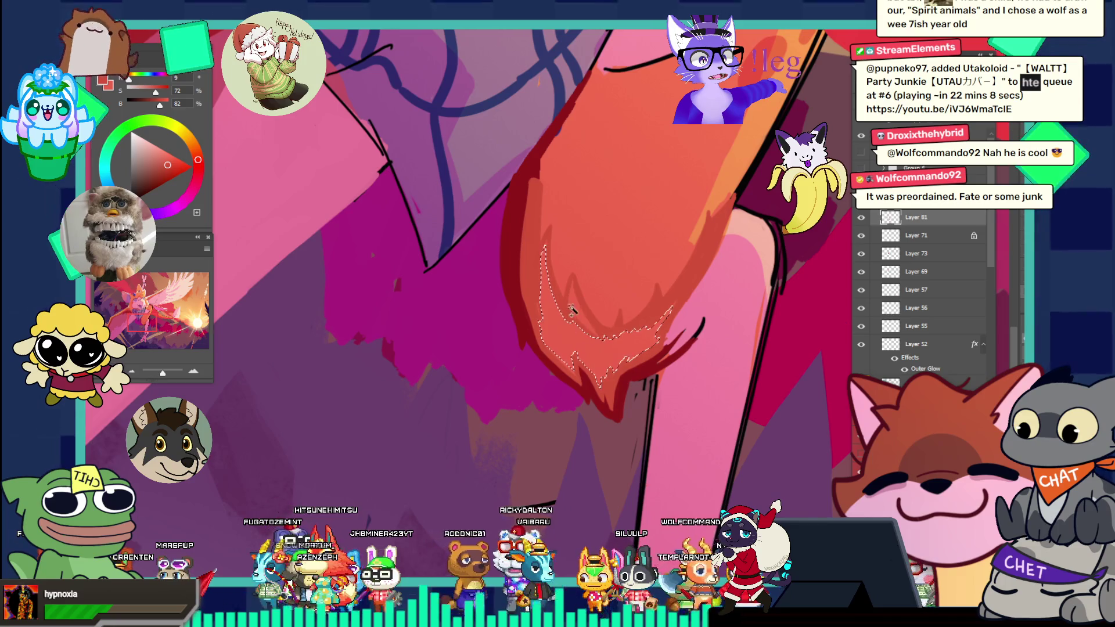
pyautogui.moveTo(573, 313); pyautogui.dragTo(585, 296)
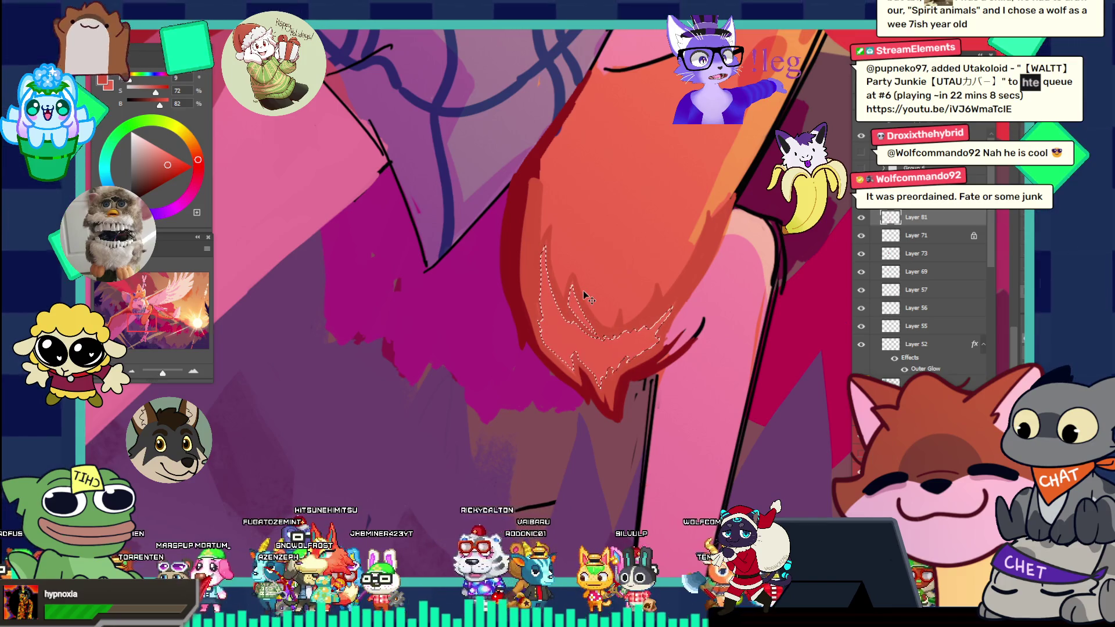
# - Grow the fur-tuft selection with Select > Modify > Expand, then zoom out to the whole bird
pyautogui.hotkey('alt', 's')
pyautogui.press('m')
pyautogui.press('e')
pyautogui.press('Return')
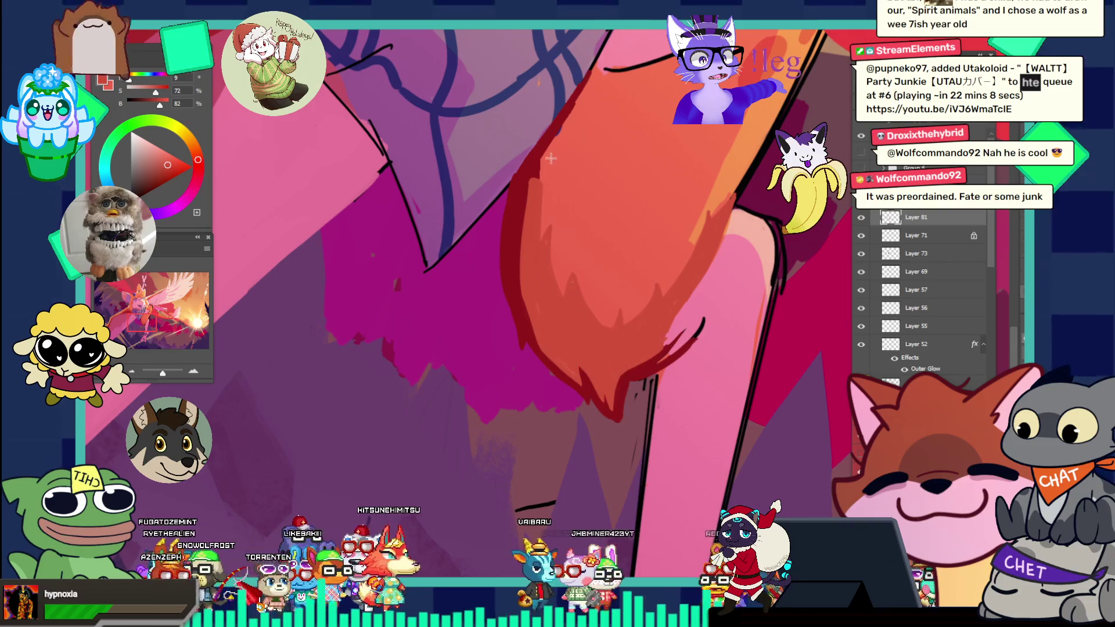
pyautogui.scroll(3, 664, 296)
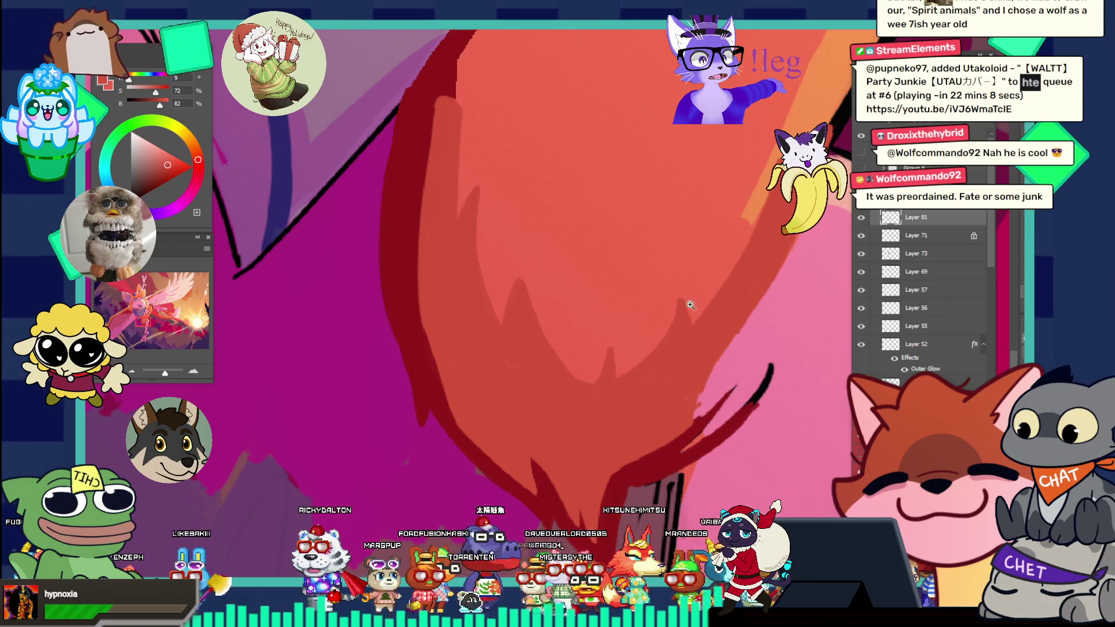
pyautogui.hotkey('ctrl', '-')
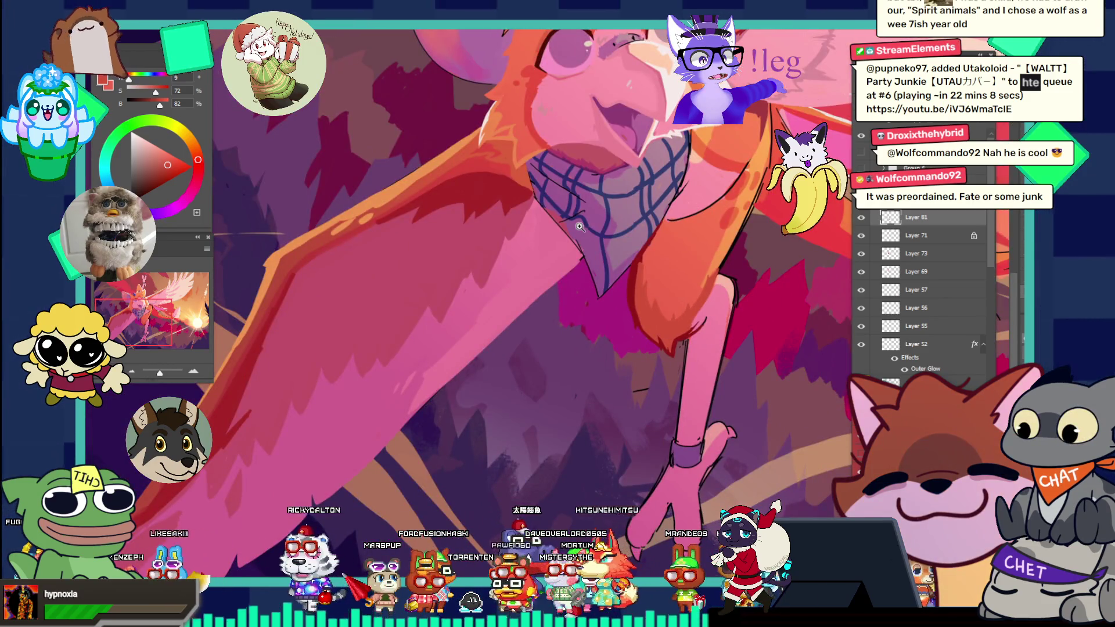
pyautogui.click(752, 246)
pyautogui.keyDown('alt'); pyautogui.click(751, 246); pyautogui.keyUp('alt')
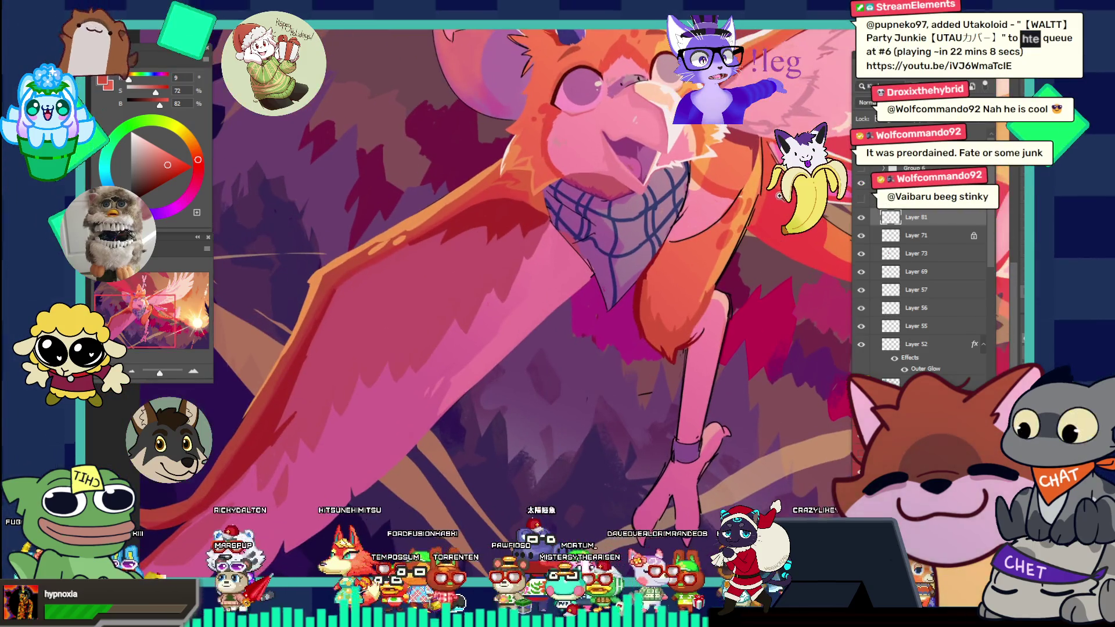
pyautogui.moveTo(776, 196); pyautogui.dragTo(676, 167)
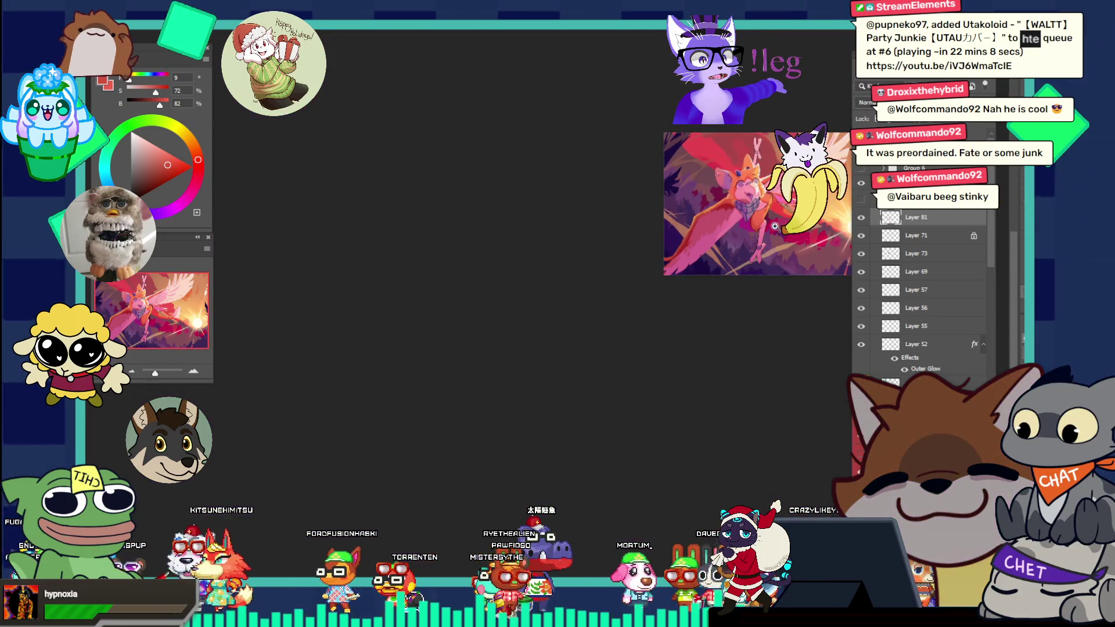
# - Sample a brighter orange from the wing, then fit the whole illustration back on screen
pyautogui.hotkey('ctrl', '0')
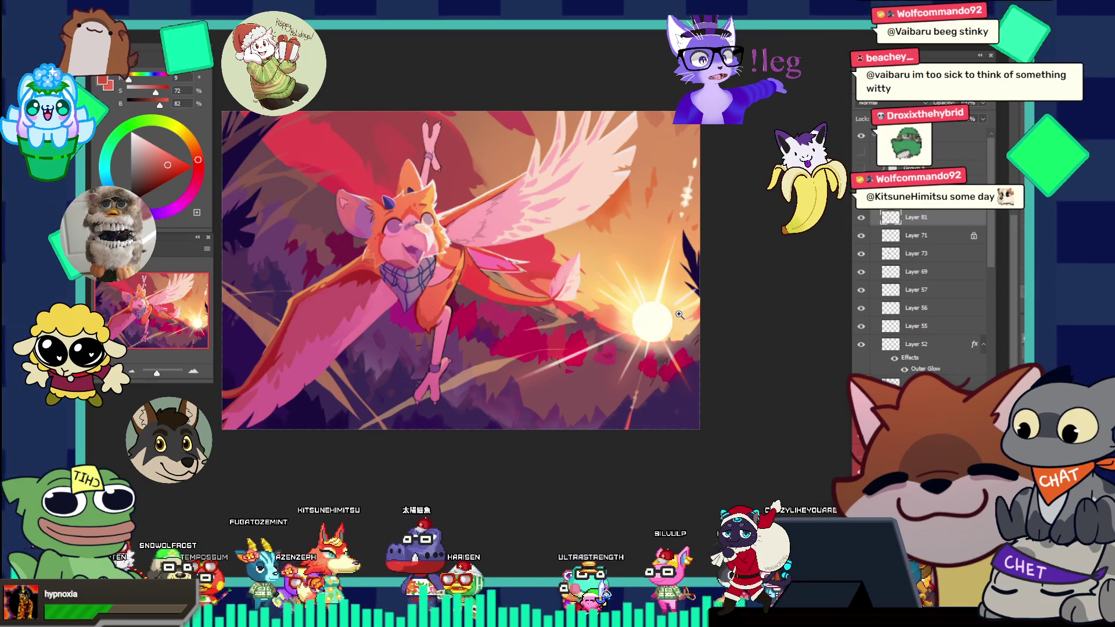
pyautogui.click(503, 257)
pyautogui.click(493, 352)
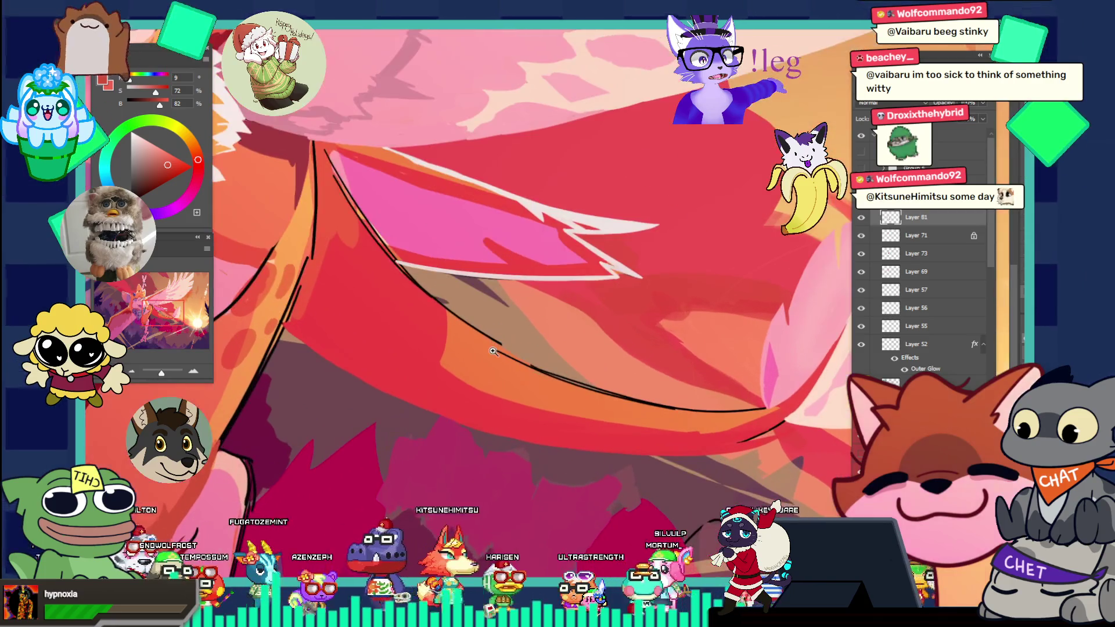
pyautogui.keyDown('alt'); pyautogui.click(495, 351); pyautogui.keyUp('alt')
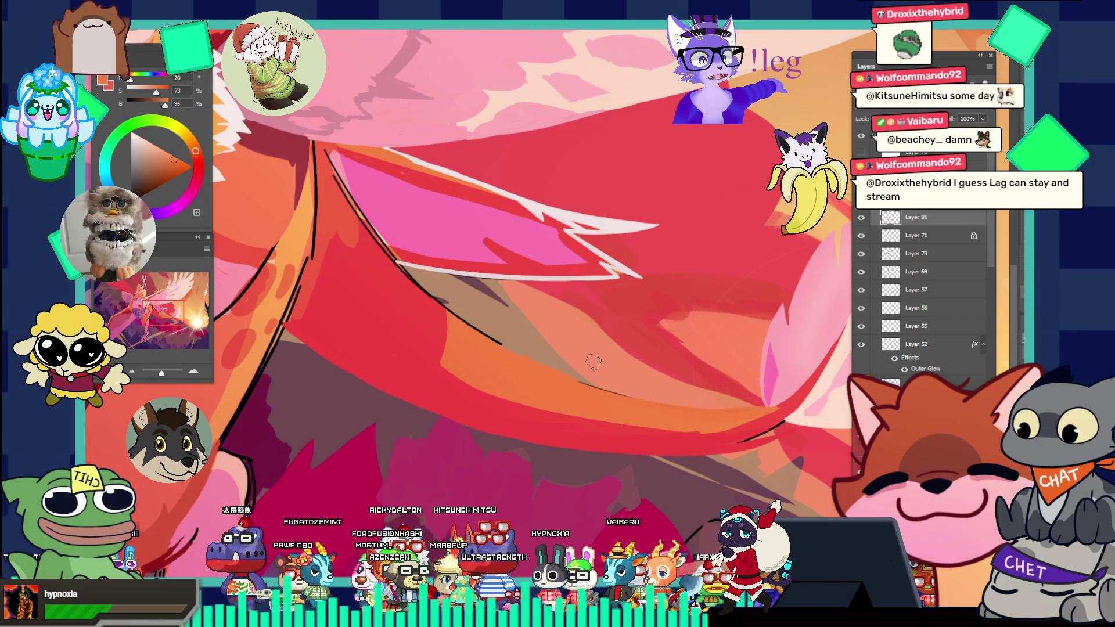
pyautogui.hotkey('ctrl', '0')
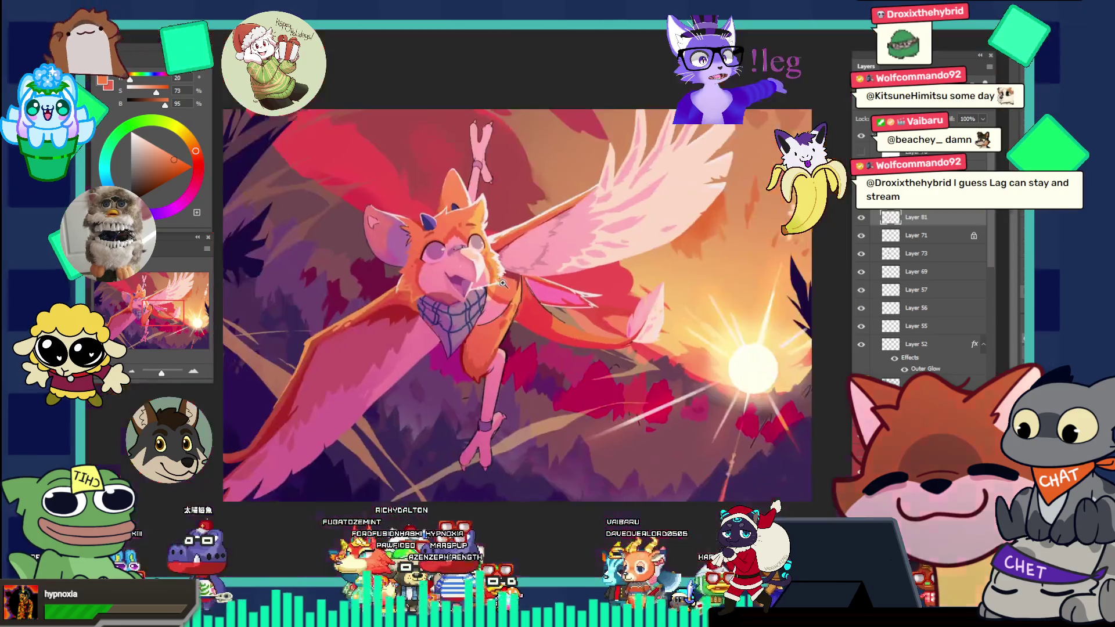
pyautogui.click(642, 314)
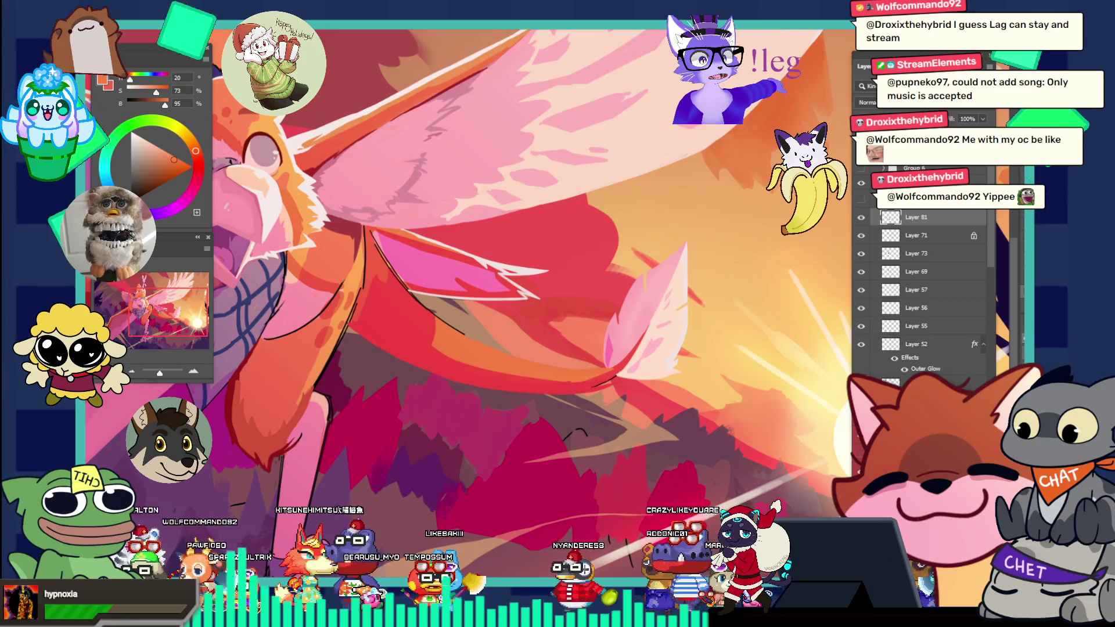
pyautogui.click(703, 355)
pyautogui.moveTo(704, 355); pyautogui.dragTo(606, 279)
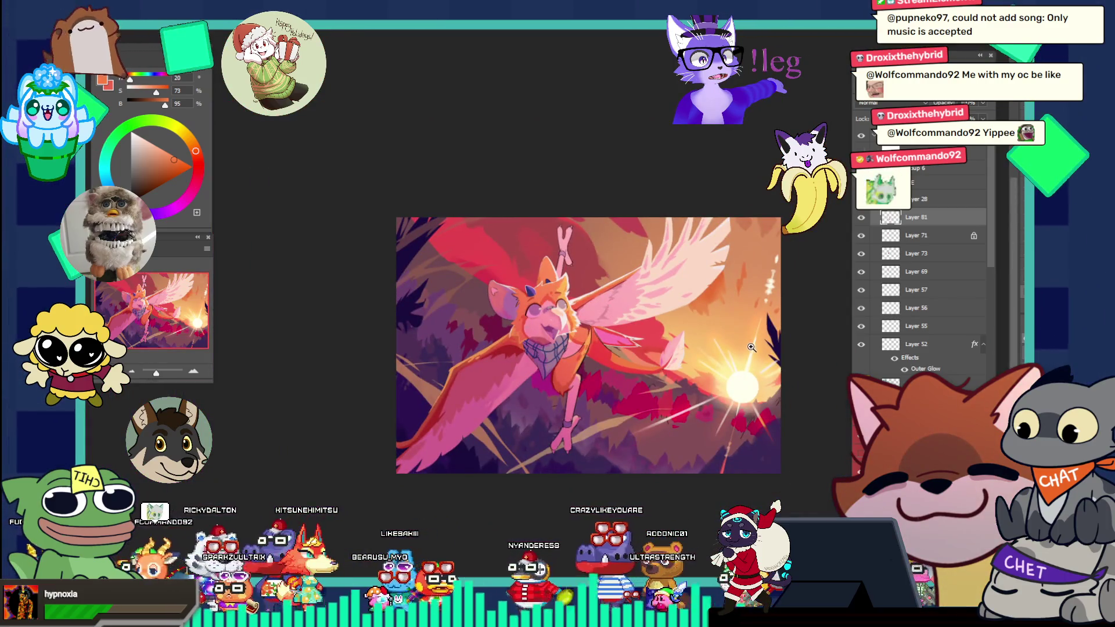
pyautogui.click(751, 347)
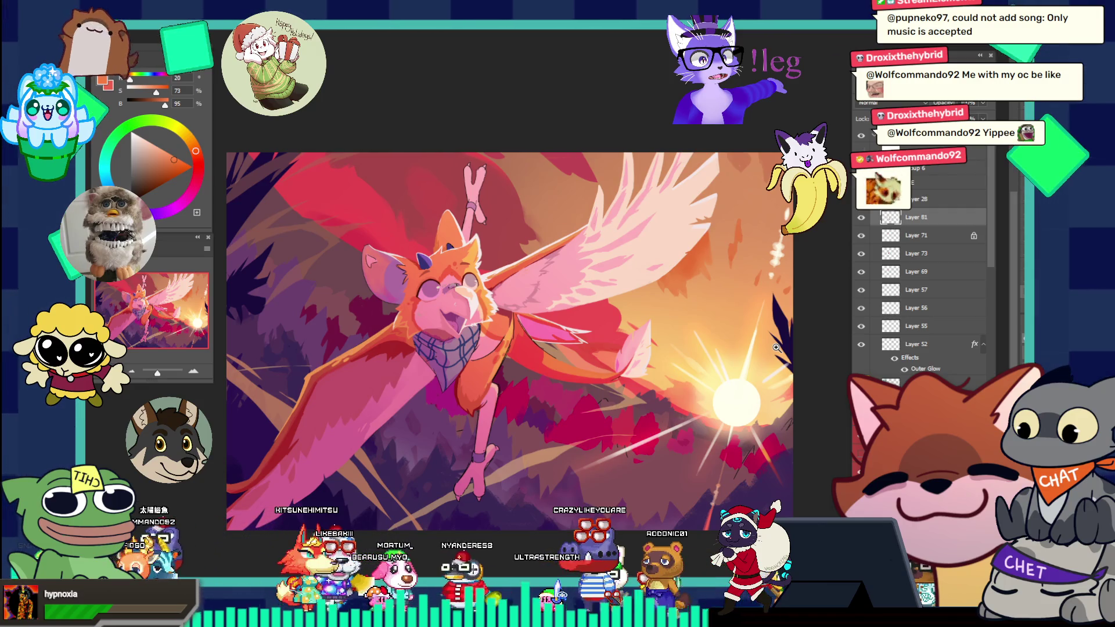
pyautogui.click(745, 378)
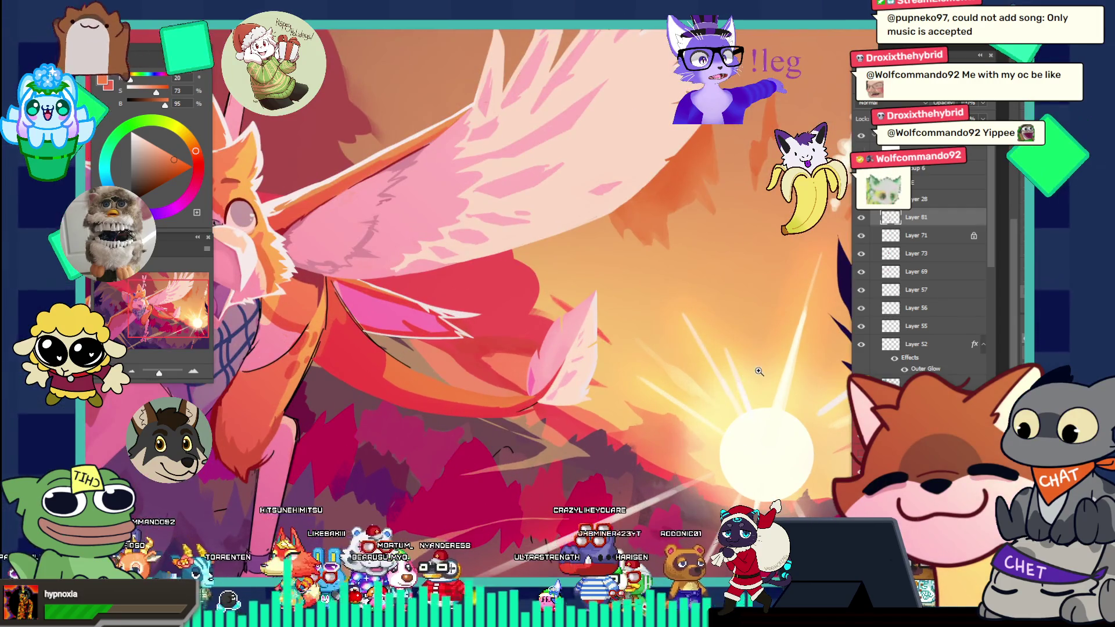
pyautogui.hotkey('ctrl', '0')
pyautogui.click(643, 378)
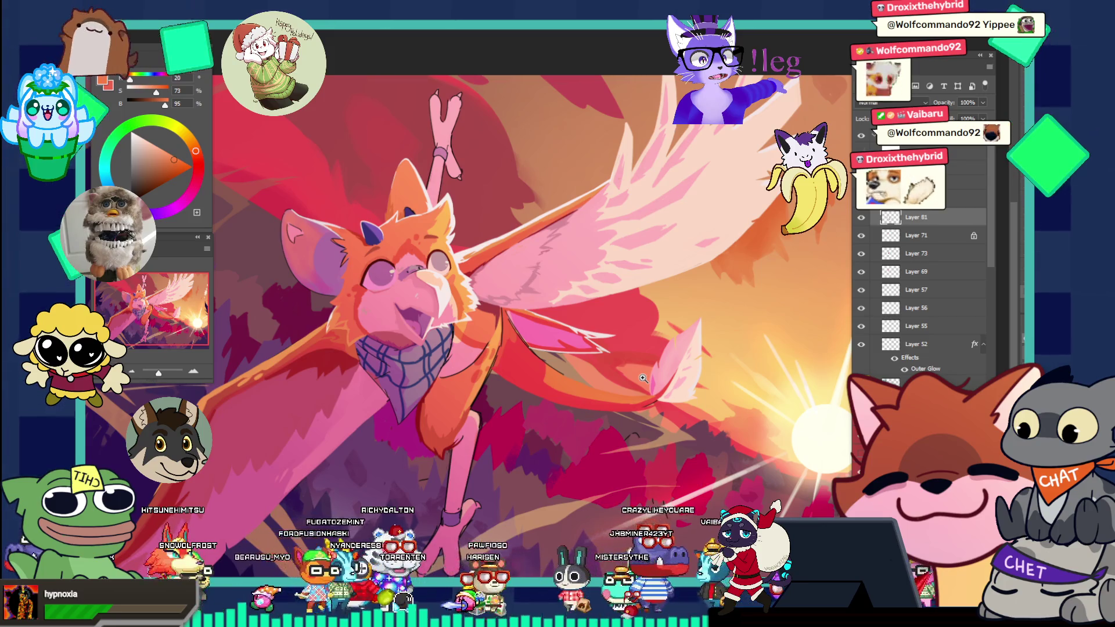
pyautogui.keyDown('alt'); pyautogui.click(515, 349); pyautogui.keyUp('alt')
pyautogui.click(463, 368)
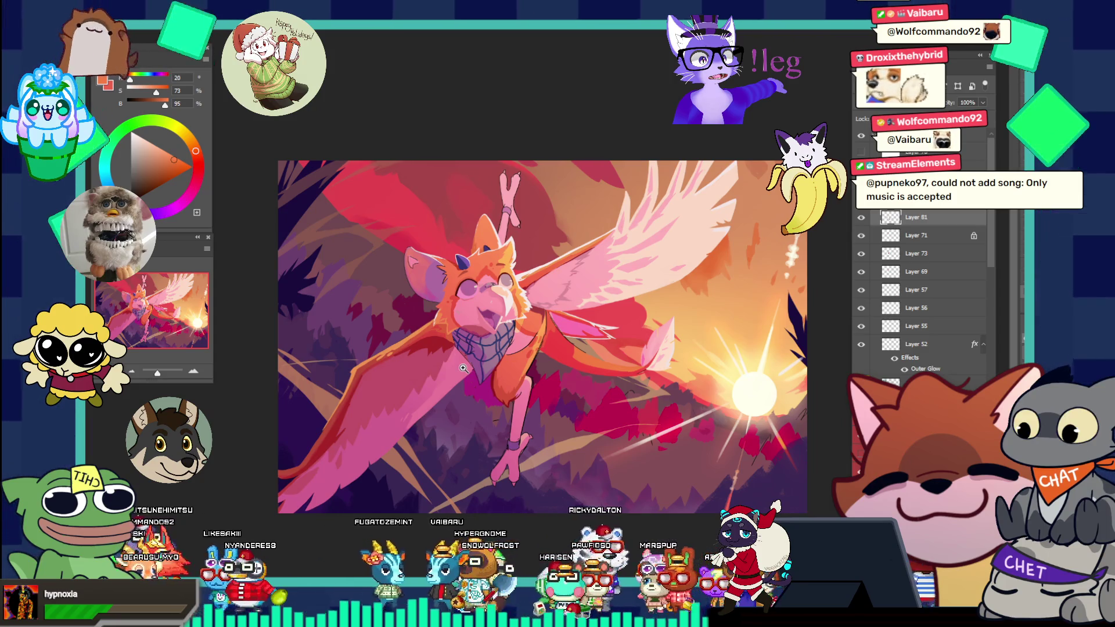
# - Zoom in close on the creature's knee and sample the leg's pink
pyautogui.click(522, 400)
pyautogui.click(528, 371)
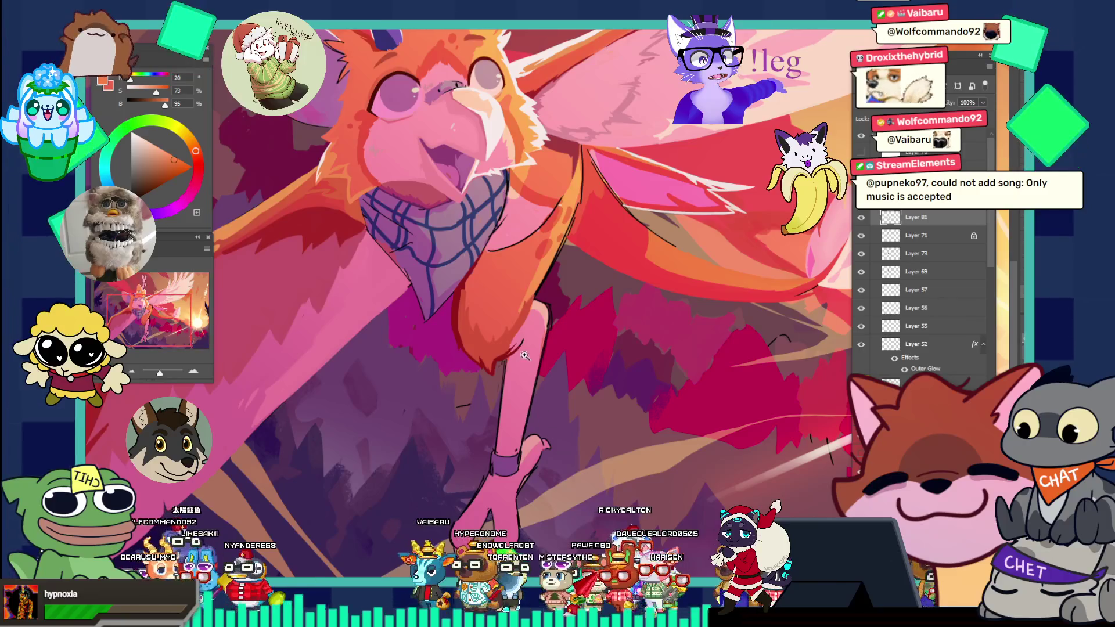
pyautogui.click(544, 318)
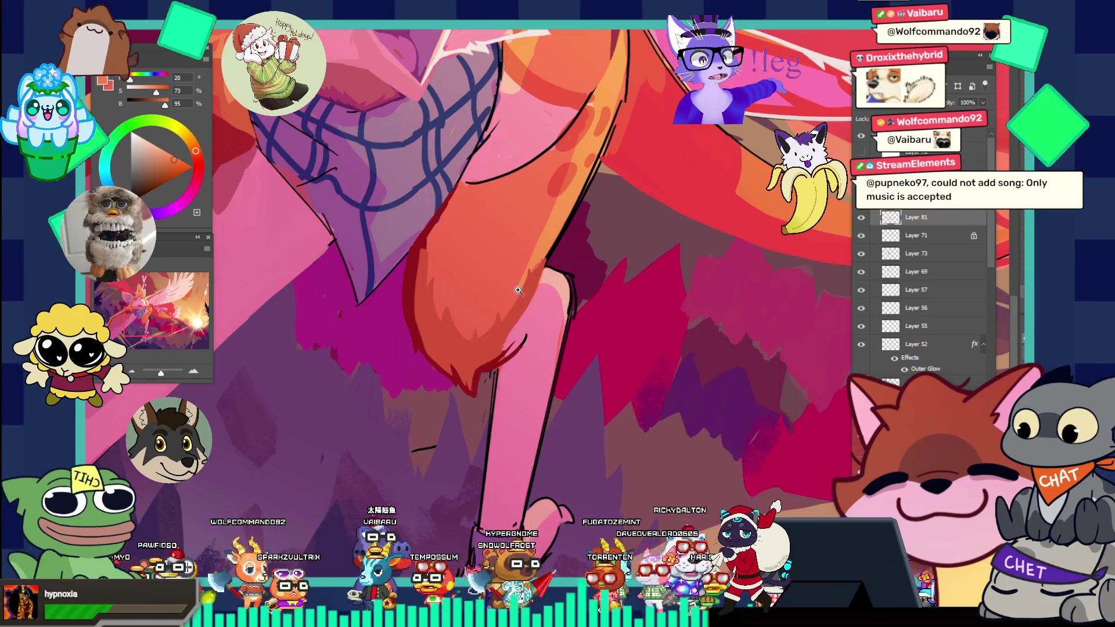
pyautogui.click(543, 304)
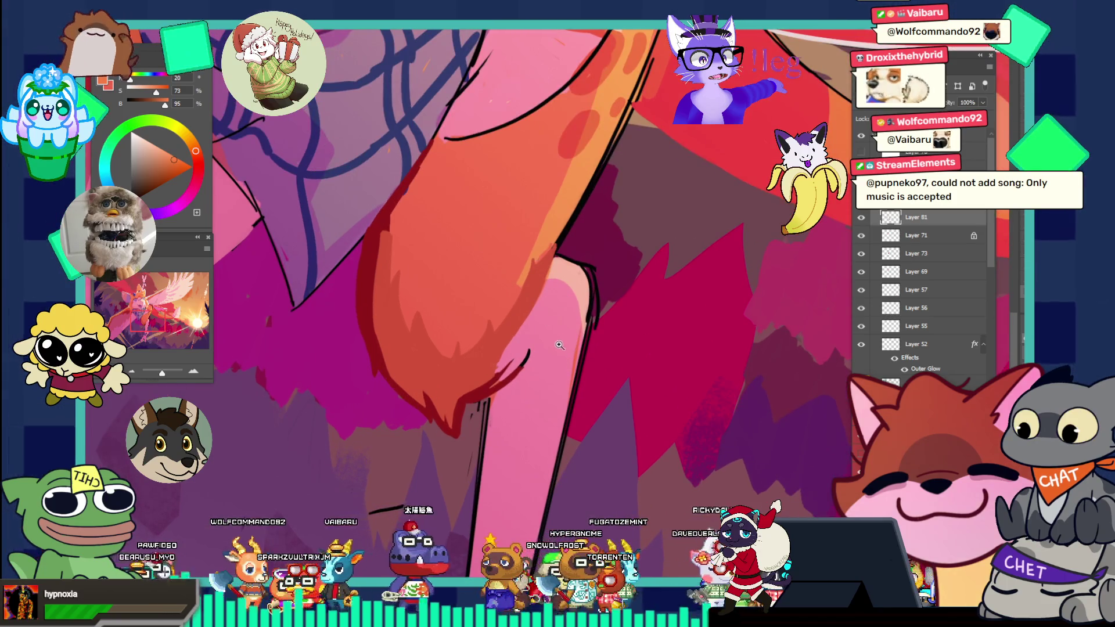
pyautogui.keyDown('alt'); pyautogui.click(540, 318); pyautogui.keyUp('alt')
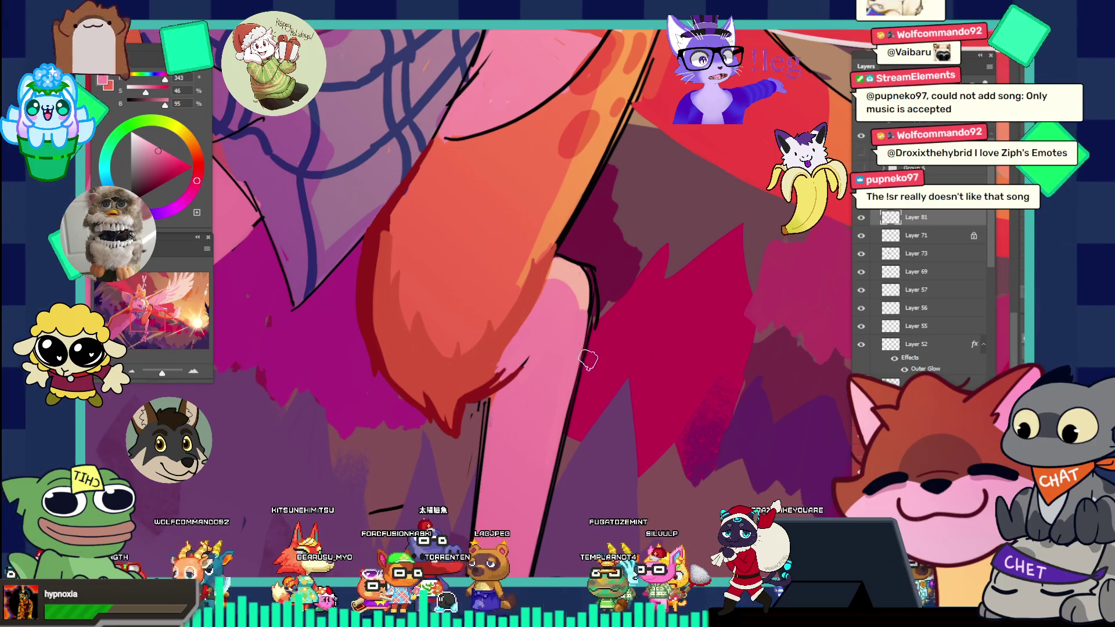
# - Dismiss the History Brush error and sample a darker muted pink (349, 41, 52) from the leg
pyautogui.moveTo(587, 363)
pyautogui.mouseDown()
pyautogui.moveTo(449, 346)
pyautogui.moveTo(511, 434)
pyautogui.mouseUp()
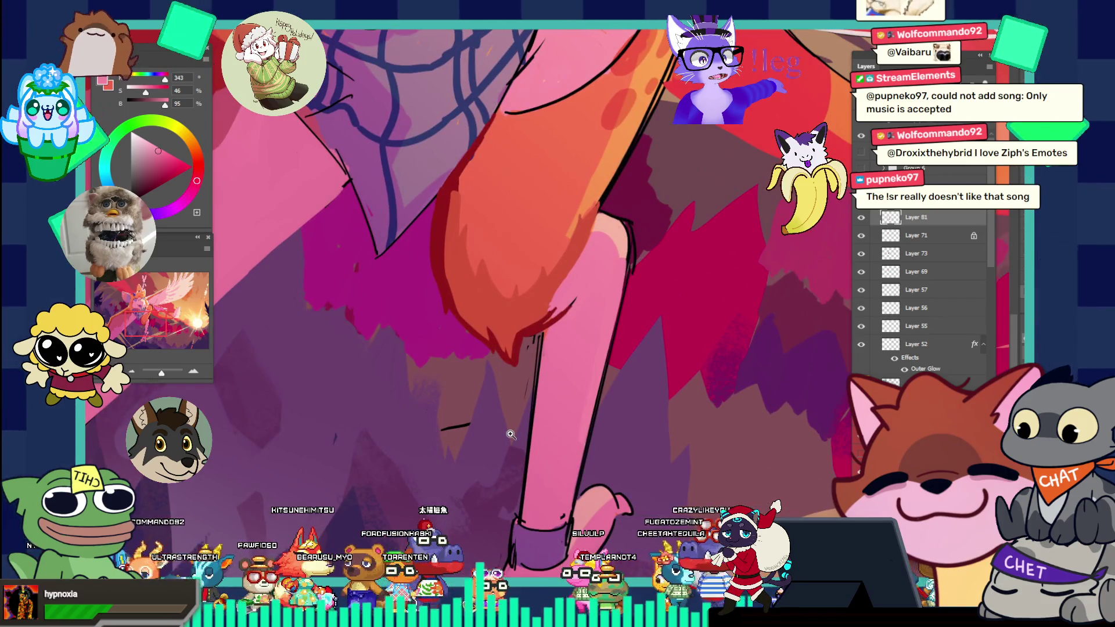
pyautogui.click(555, 347)
pyautogui.click(587, 225)
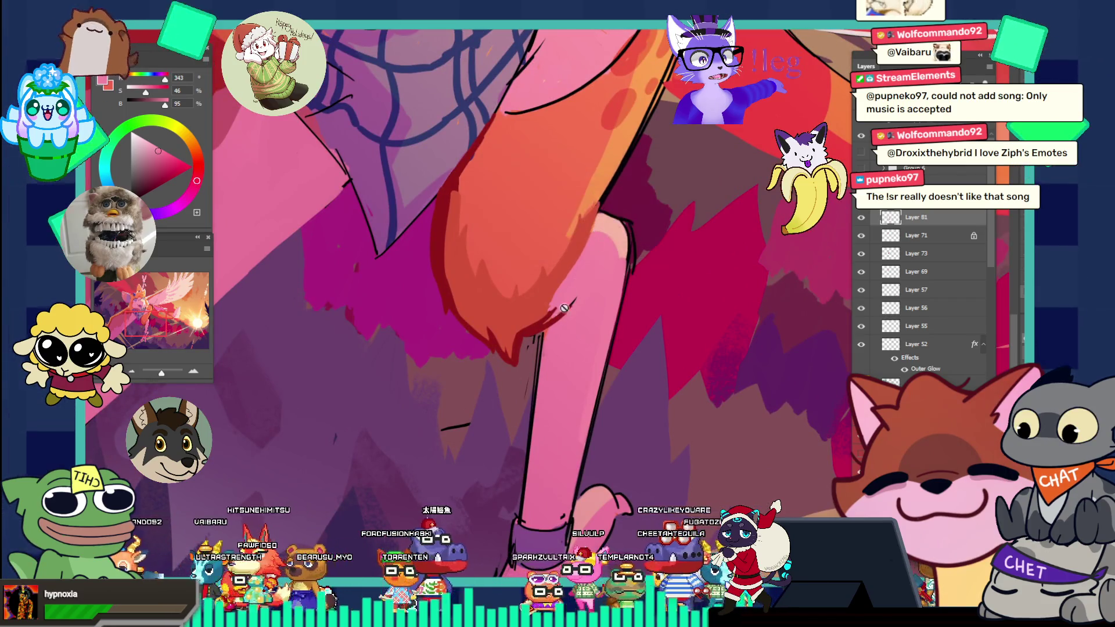
pyautogui.keyDown('alt'); pyautogui.click(465, 394); pyautogui.keyUp('alt')
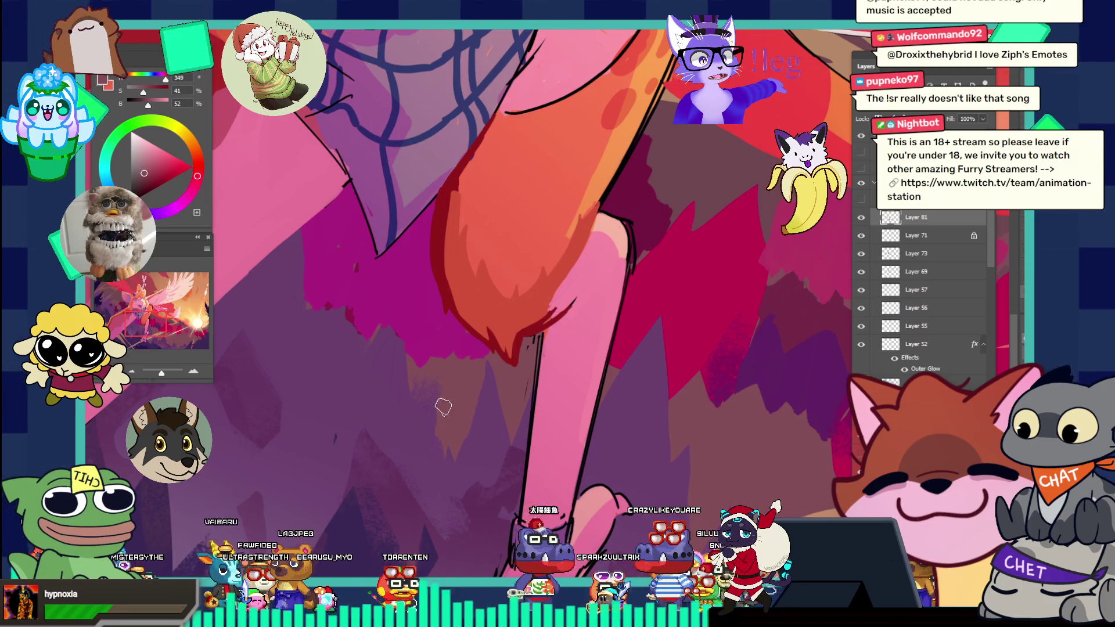
pyautogui.hotkey('ctrl', '0')
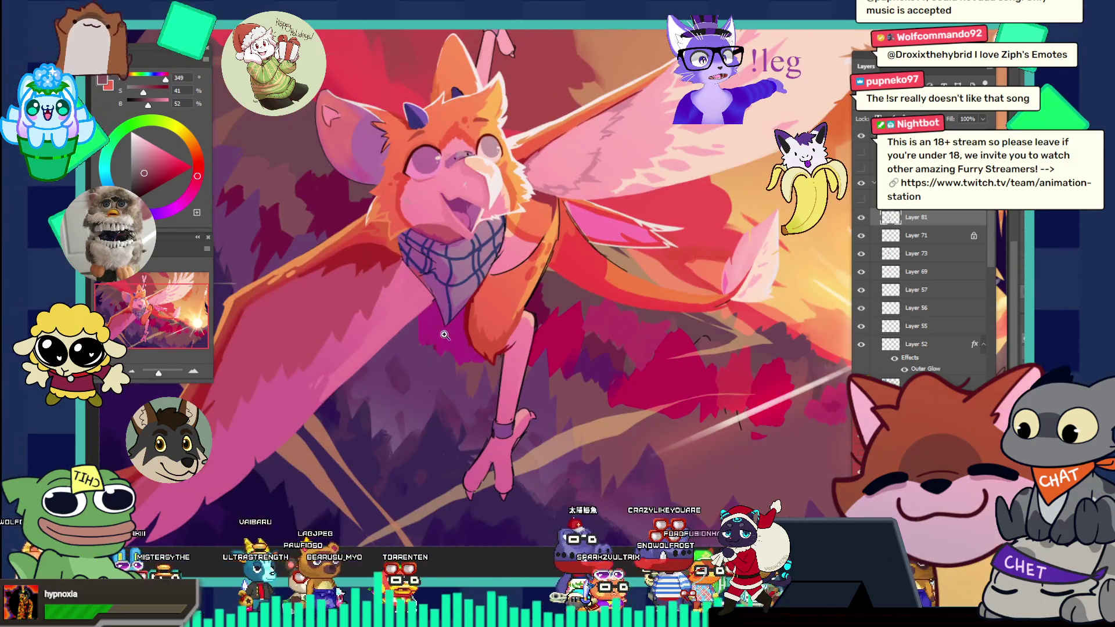
pyautogui.moveTo(445, 335); pyautogui.dragTo(482, 350)
pyautogui.hotkey('ctrl', '0')
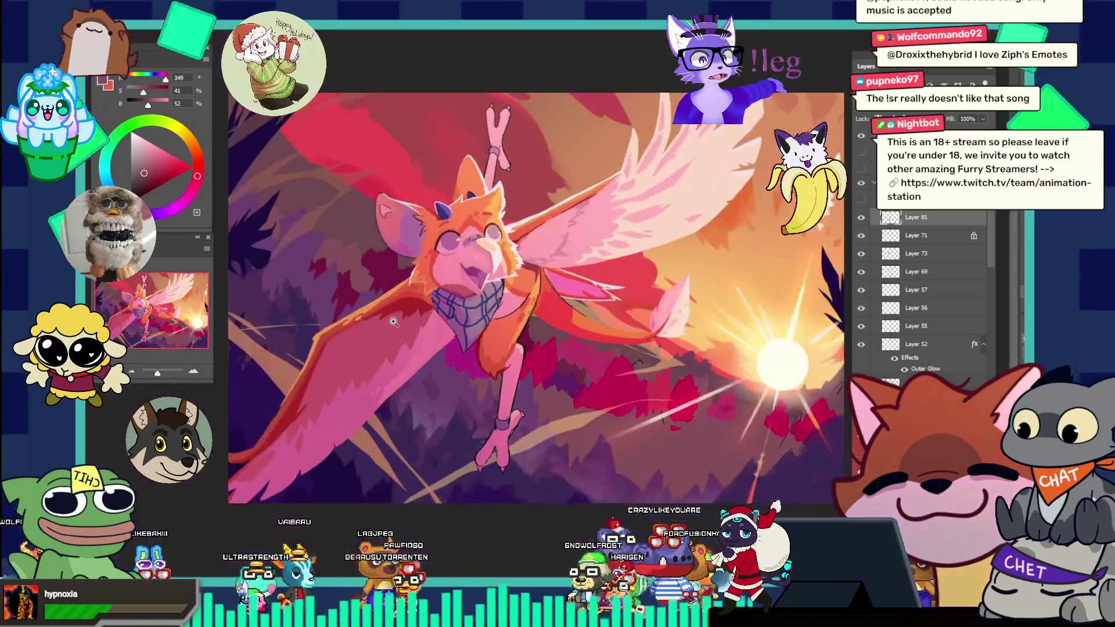
pyautogui.moveTo(589, 369)
pyautogui.mouseDown()
pyautogui.moveTo(571, 338)
pyautogui.moveTo(582, 372)
pyautogui.mouseUp()
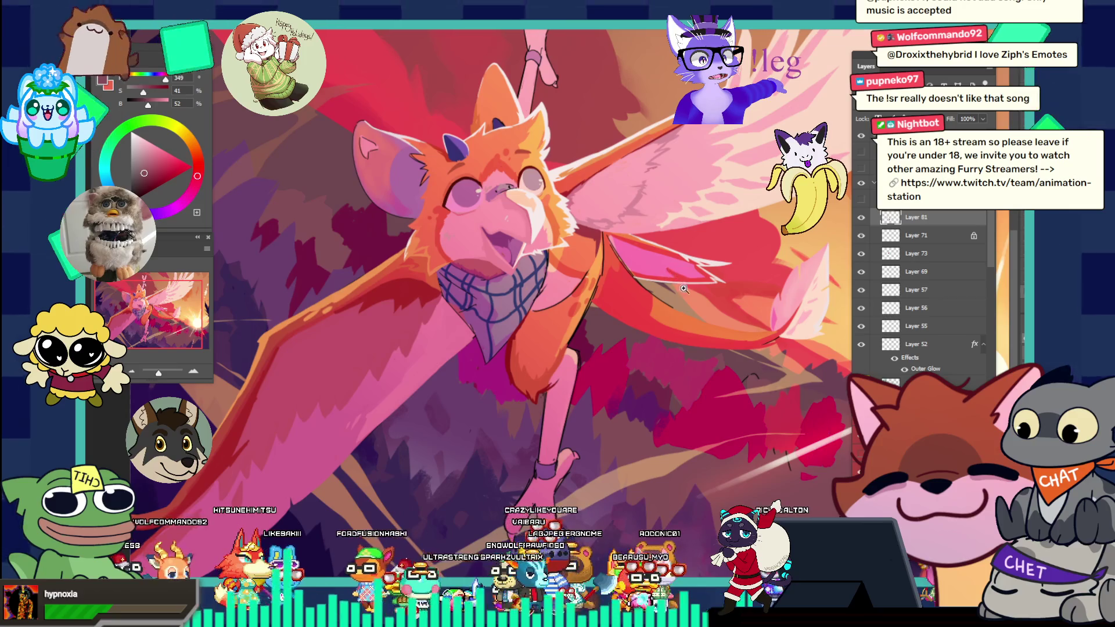
pyautogui.moveTo(684, 288); pyautogui.dragTo(705, 301)
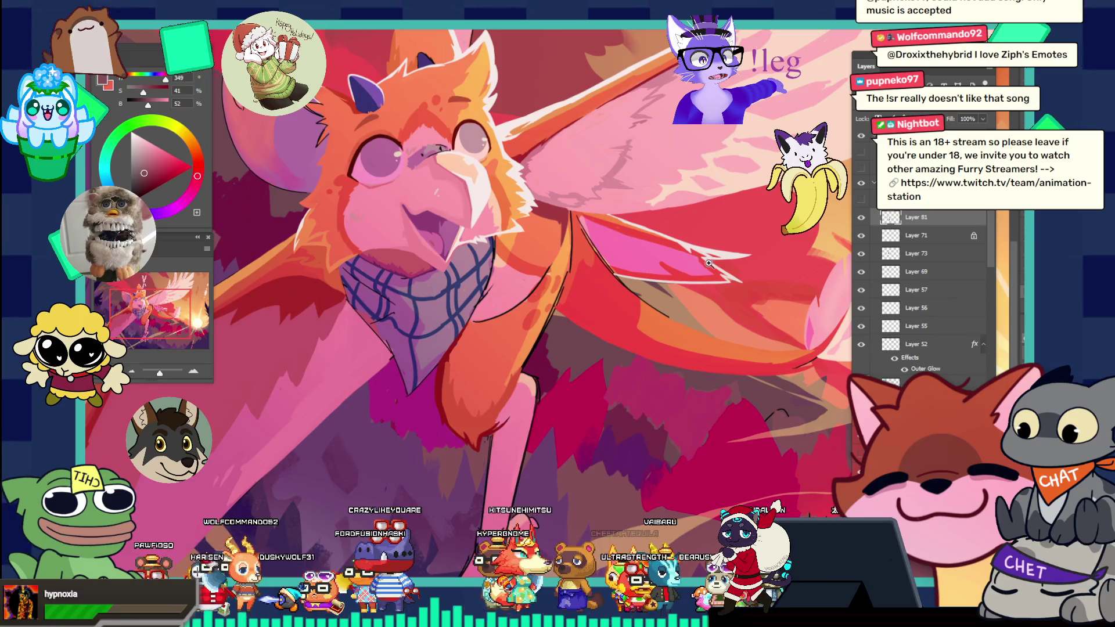
pyautogui.moveTo(693, 259); pyautogui.dragTo(737, 234)
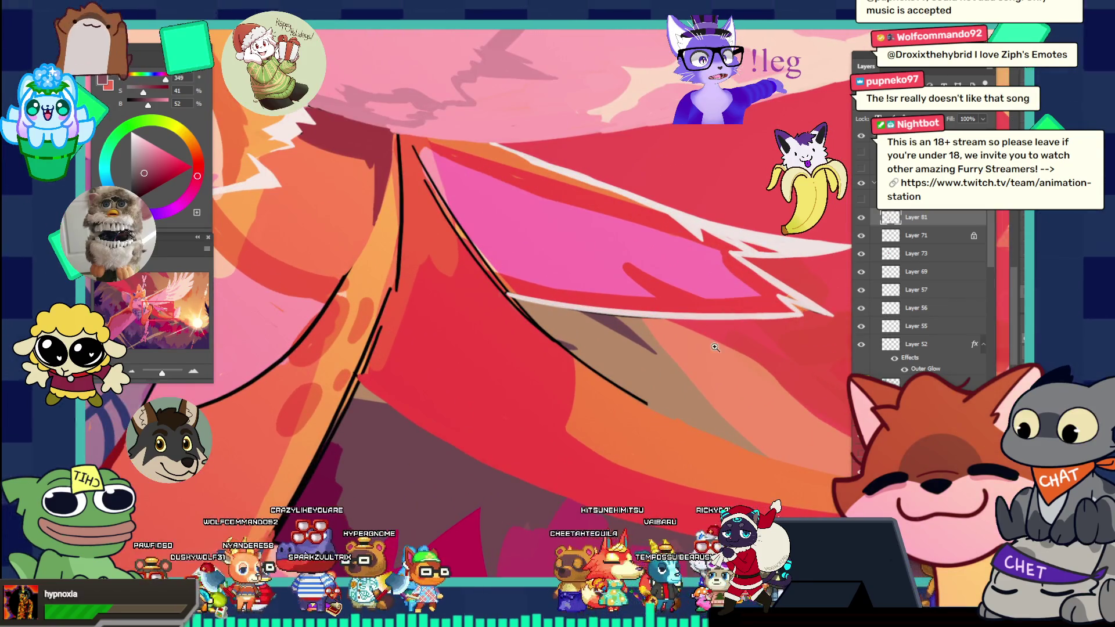
# - Sample red, then bright pink (334, 55, 90) from the wing, and zoom out to the full illustration
pyautogui.keyDown('alt'); pyautogui.click(706, 287); pyautogui.keyUp('alt')
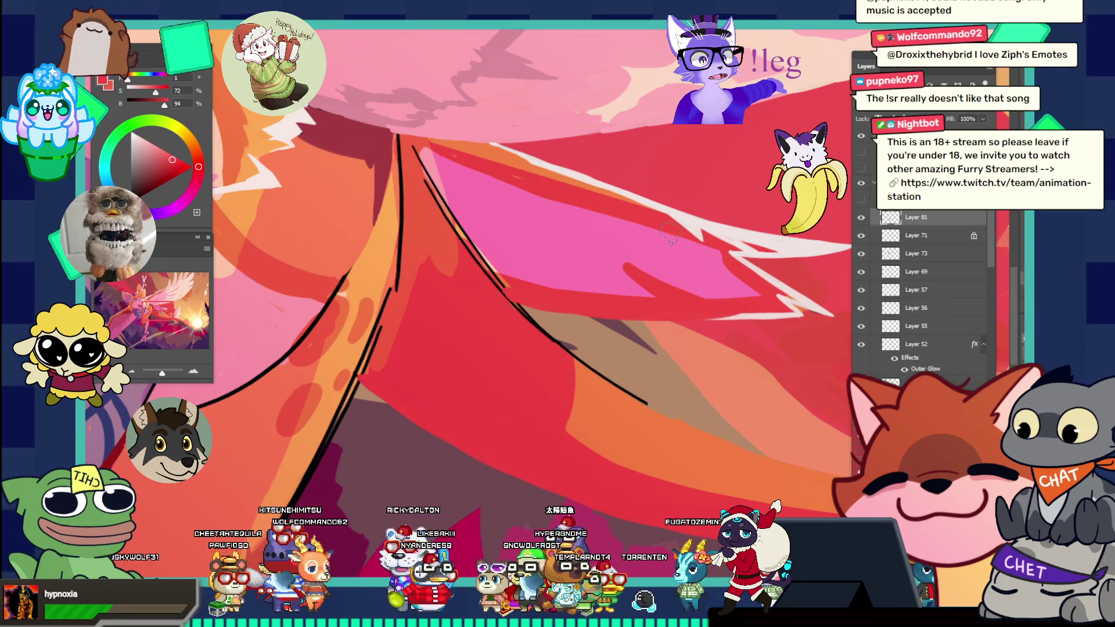
pyautogui.keyDown('alt'); pyautogui.click(649, 203); pyautogui.keyUp('alt')
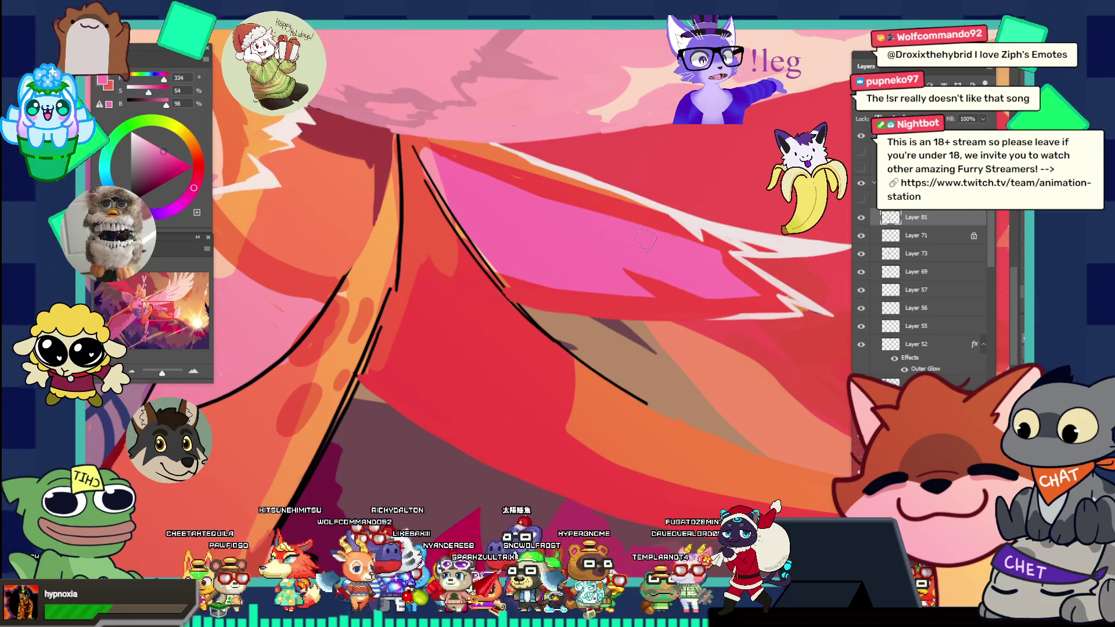
pyautogui.scroll(-1, 549, 197)
pyautogui.scroll(1, 549, 198)
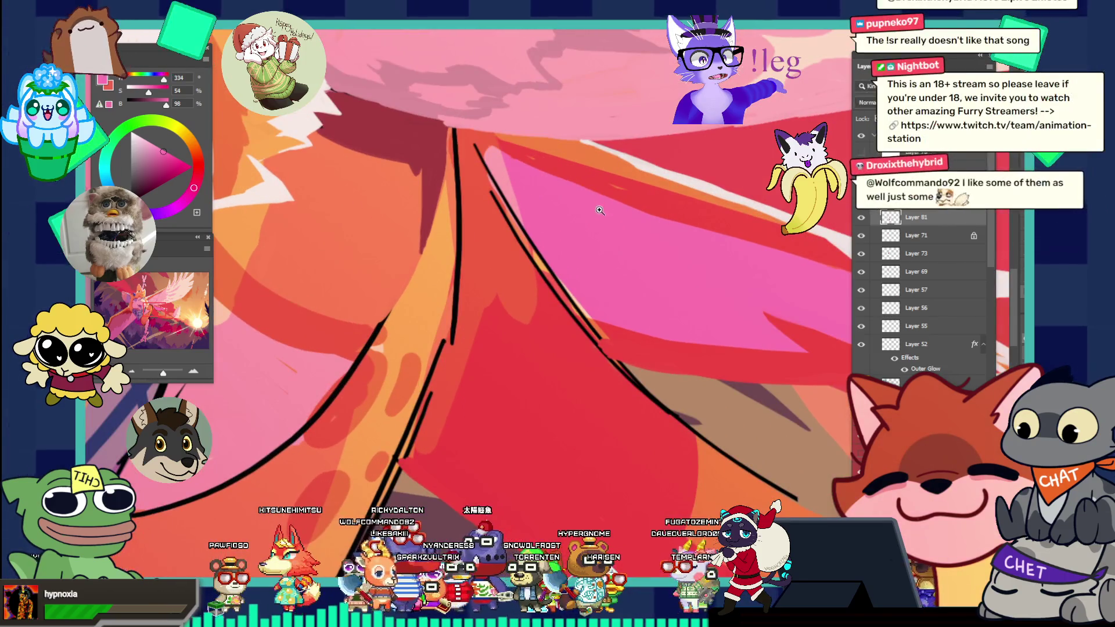
pyautogui.keyDown('alt'); pyautogui.click(580, 183); pyautogui.keyUp('alt')
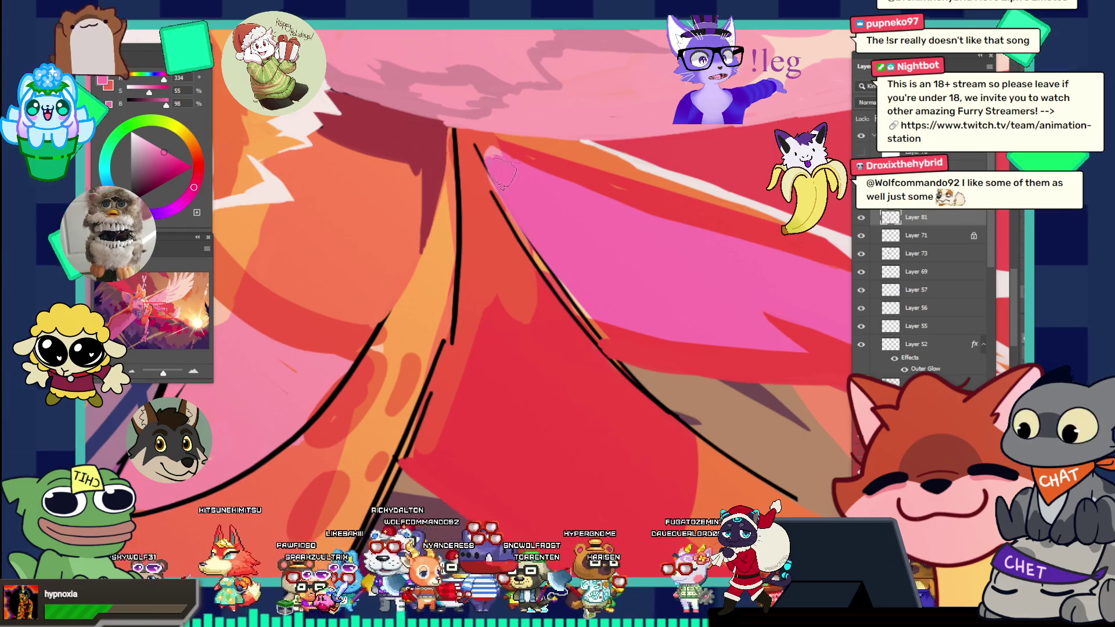
pyautogui.hotkey('ctrl', '0')
pyautogui.keyDown('alt'); pyautogui.click(581, 169); pyautogui.keyUp('alt')
pyautogui.keyDown('alt'); pyautogui.click(659, 212); pyautogui.keyUp('alt')
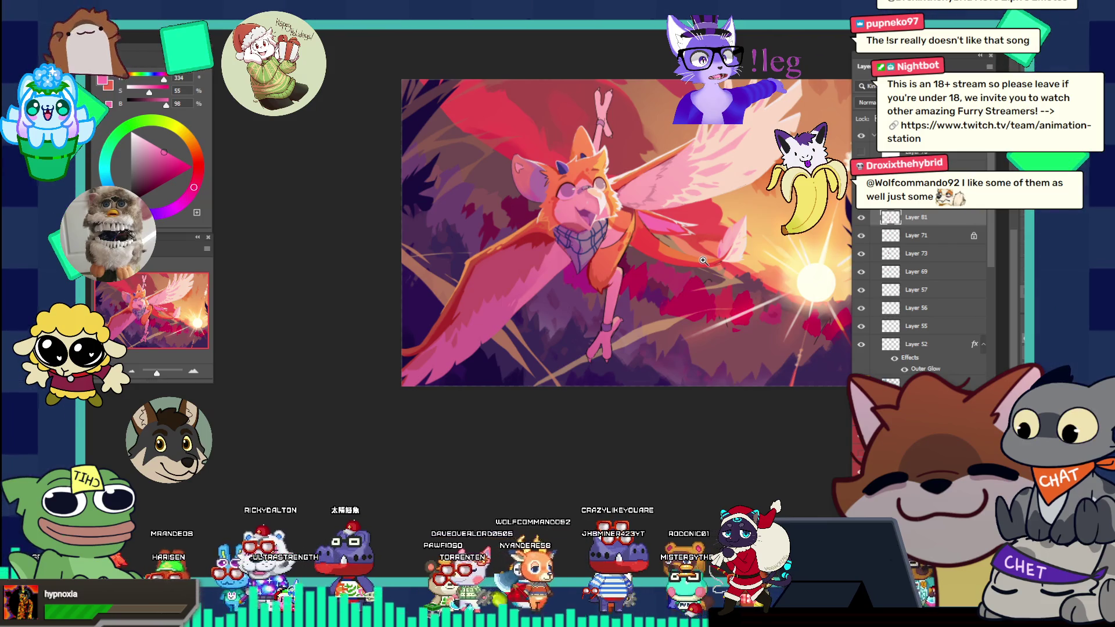
# - Zoom into the canvas and set the foreground colour to orange at hue 18 (about 18, 75, 95)
pyautogui.click(674, 232)
pyautogui.click(674, 232)
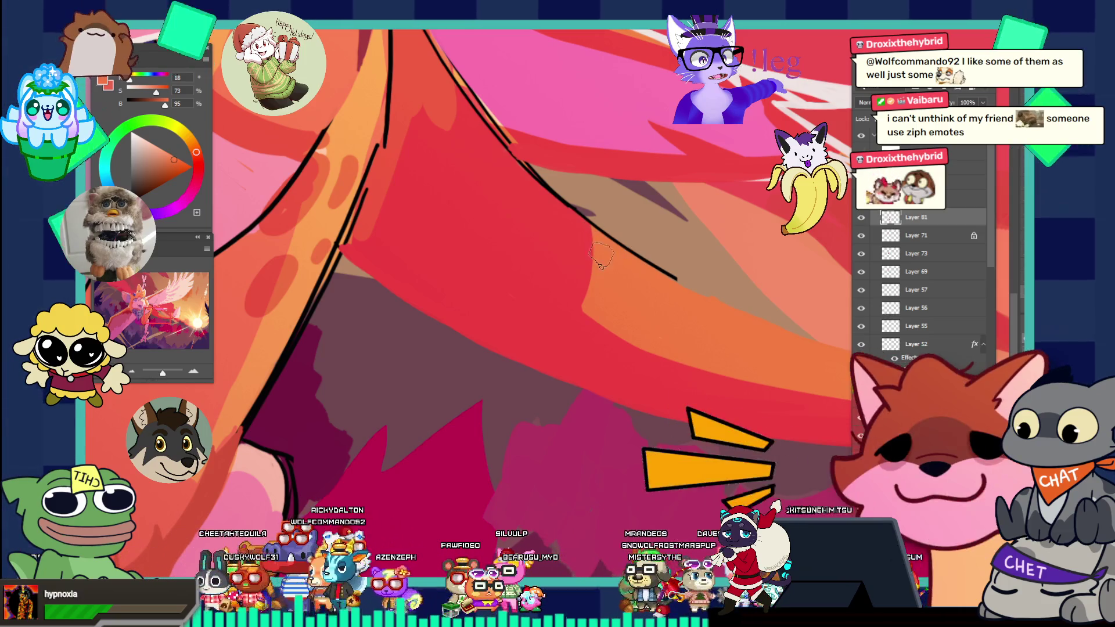
# - Sample the wing's red and paint short V-shaped notch strokes into the orange band
pyautogui.scroll(-2, 604, 254)
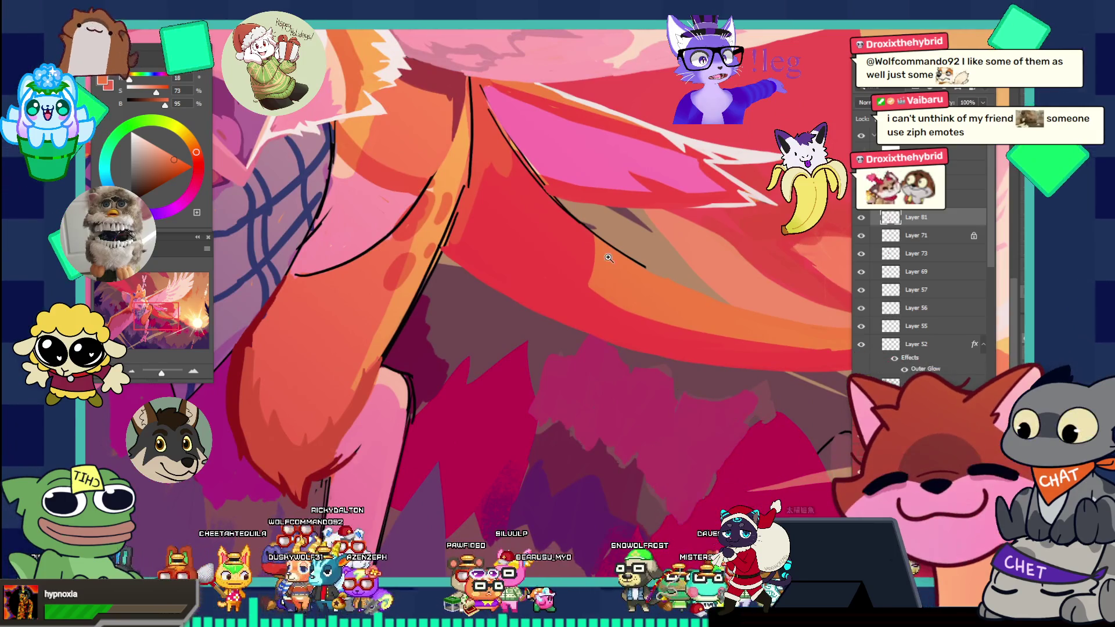
pyautogui.scroll(2, 613, 265)
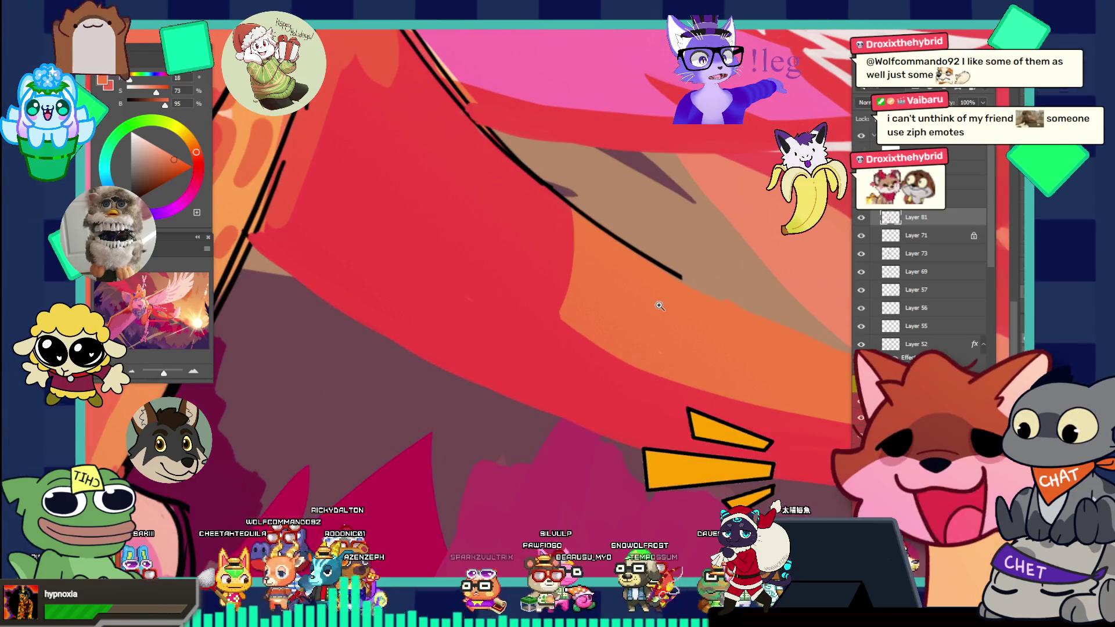
pyautogui.keyDown('alt'); pyautogui.click(597, 341); pyautogui.keyUp('alt')
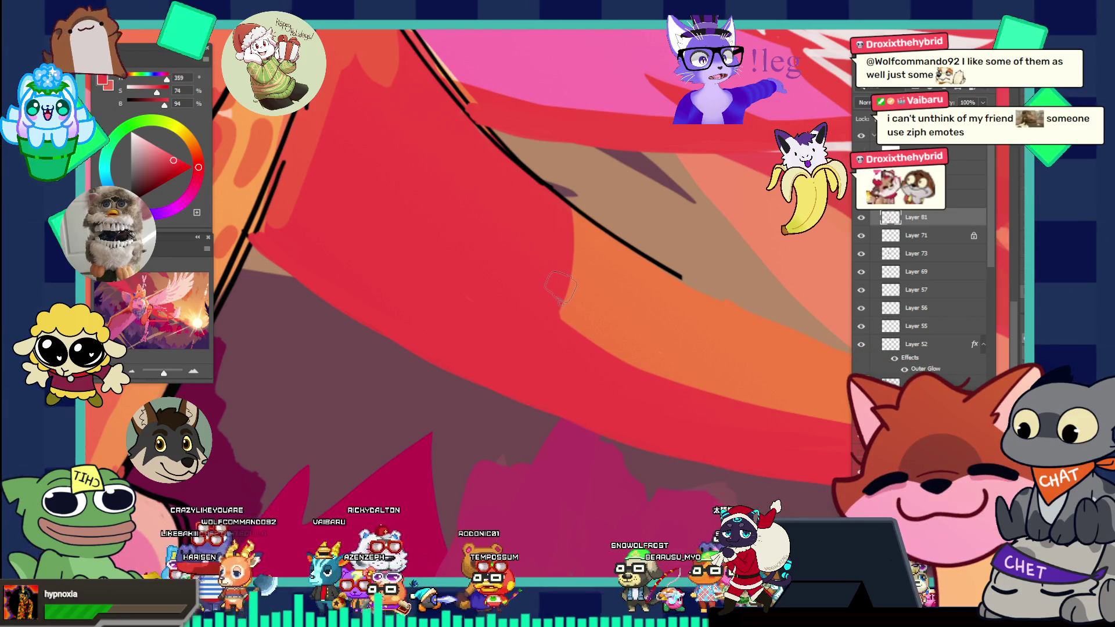
pyautogui.moveTo(572, 291); pyautogui.dragTo(598, 257)
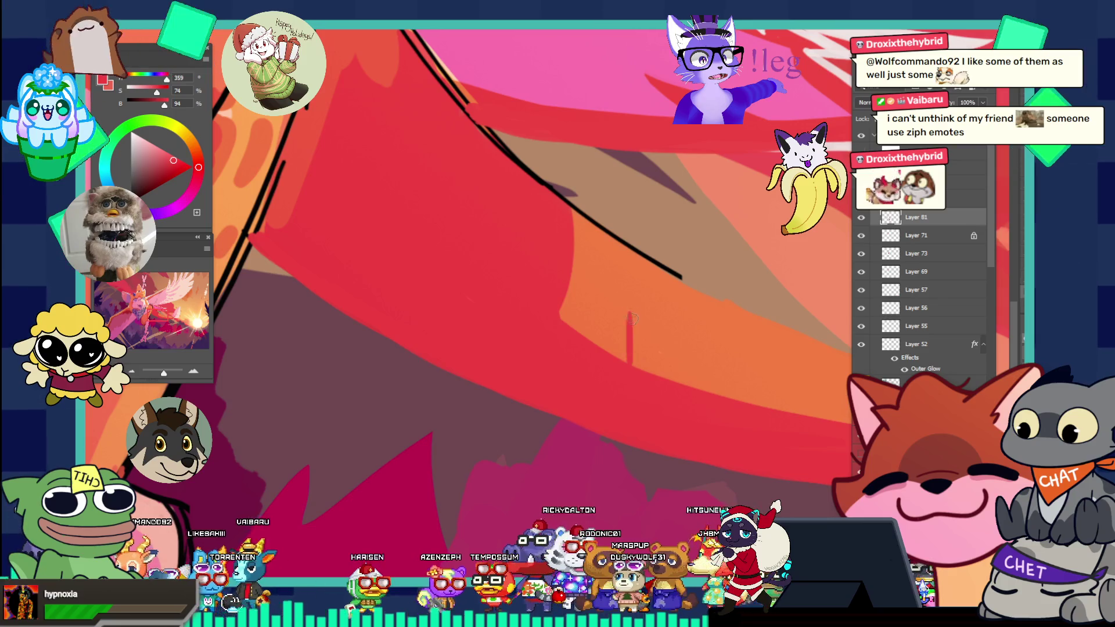
pyautogui.moveTo(621, 317)
pyautogui.mouseDown()
pyautogui.moveTo(636, 362)
pyautogui.moveTo(633, 337)
pyautogui.mouseUp()
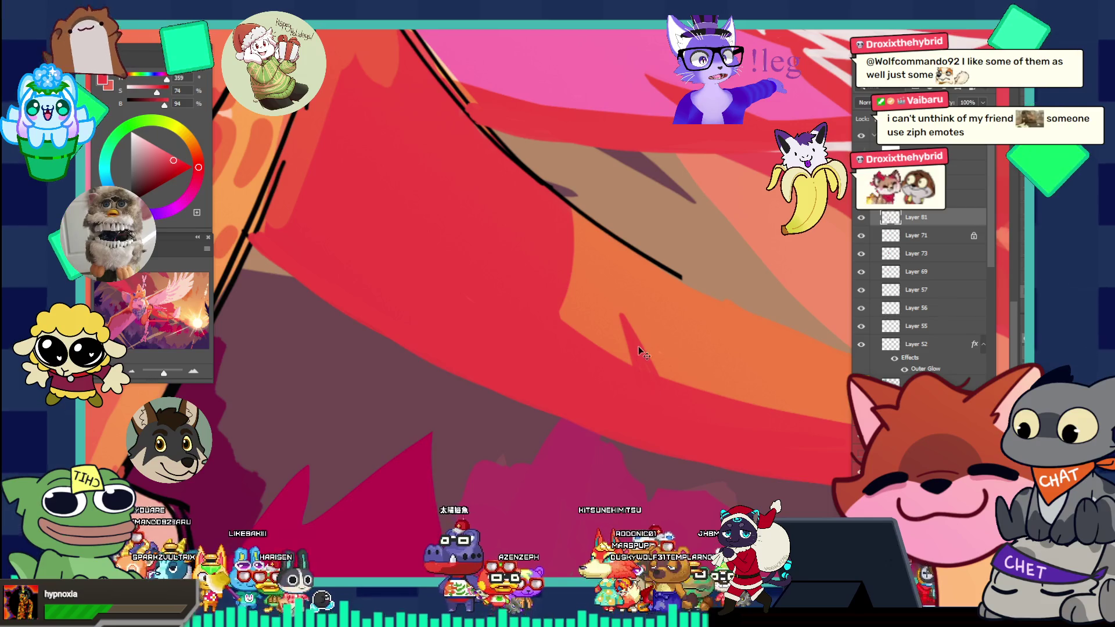
pyautogui.moveTo(639, 340)
pyautogui.mouseDown()
pyautogui.moveTo(658, 376)
pyautogui.moveTo(641, 367)
pyautogui.moveTo(662, 364)
pyautogui.mouseUp()
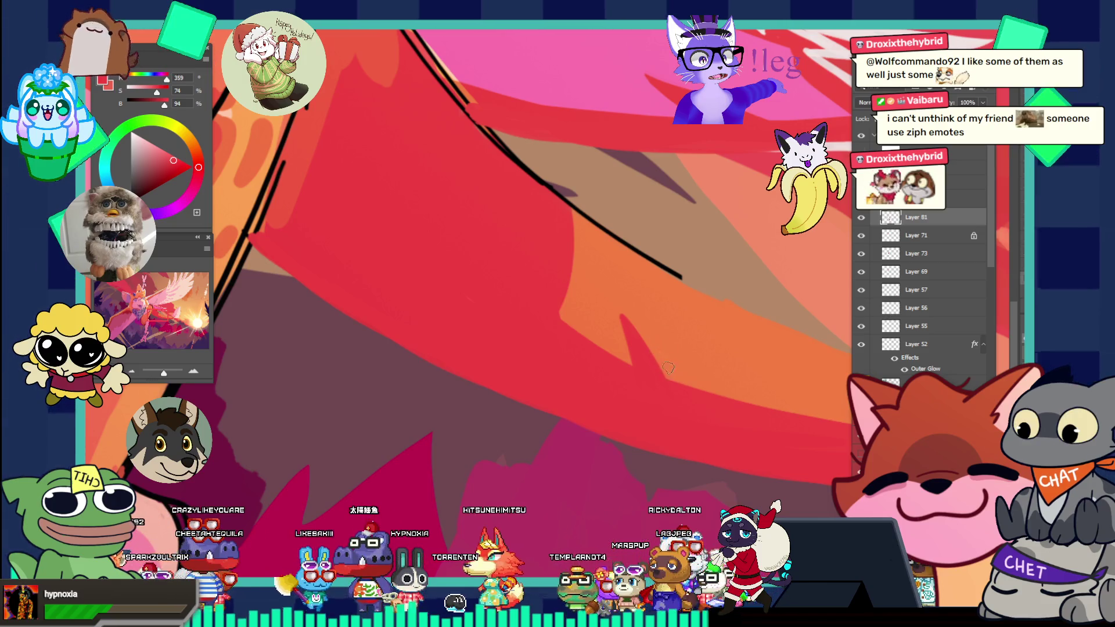
# - Switch to the Move tool, sample the wing's orange, and reframe on the leg and wing
pyautogui.press('v')
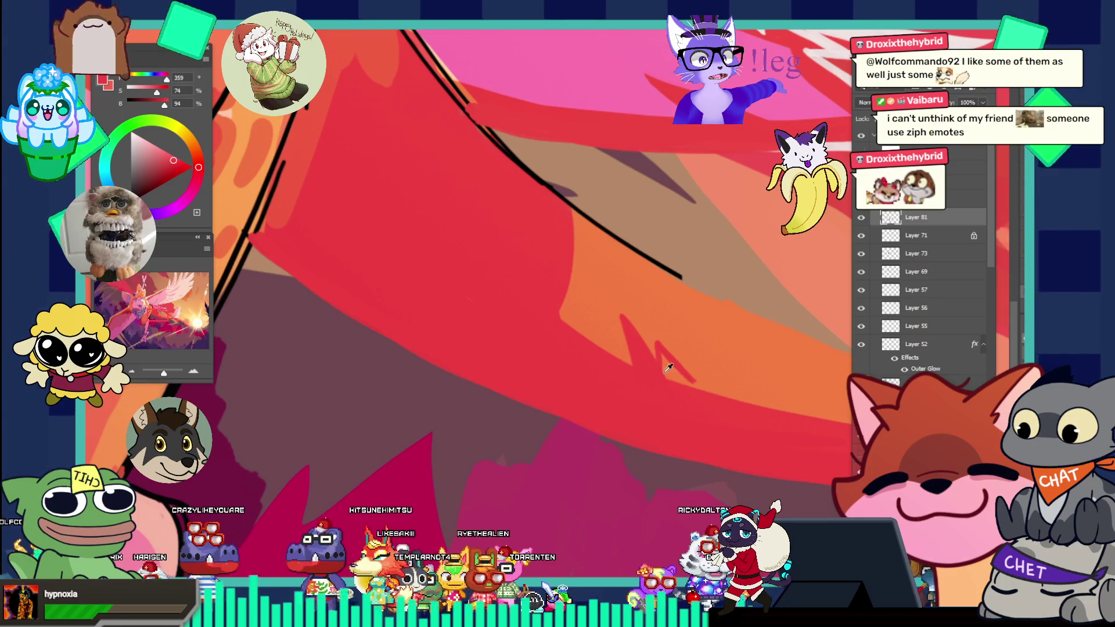
pyautogui.keyDown('alt'); pyautogui.click(674, 370); pyautogui.keyUp('alt')
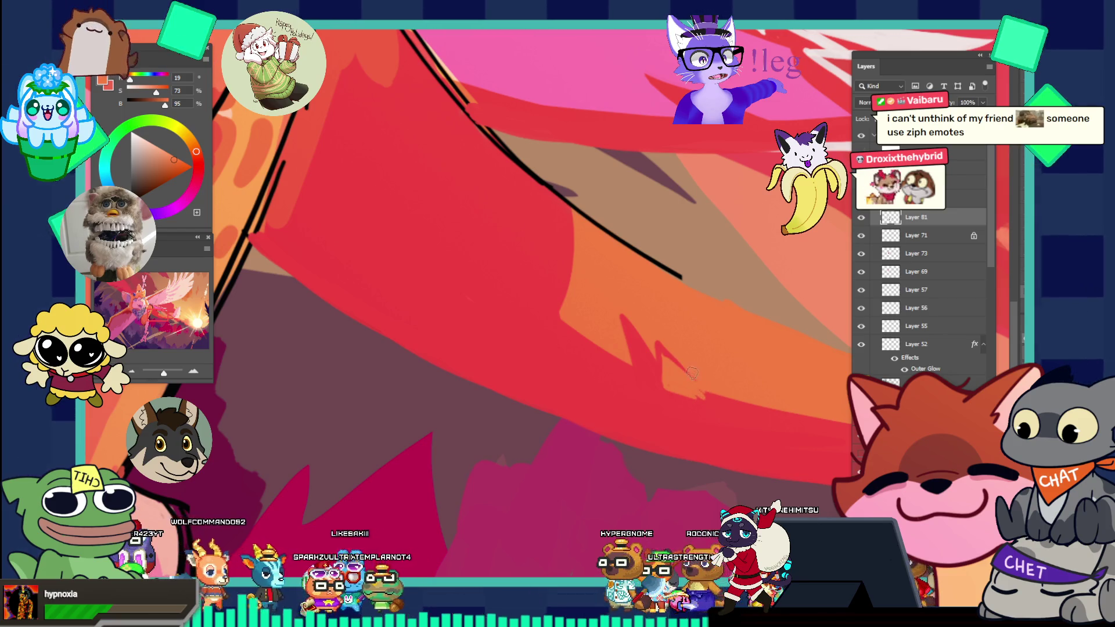
pyautogui.moveTo(685, 305); pyautogui.dragTo(596, 255)
pyautogui.moveTo(735, 336)
pyautogui.mouseDown()
pyautogui.moveTo(668, 325)
pyautogui.moveTo(790, 348)
pyautogui.moveTo(833, 332)
pyautogui.mouseUp()
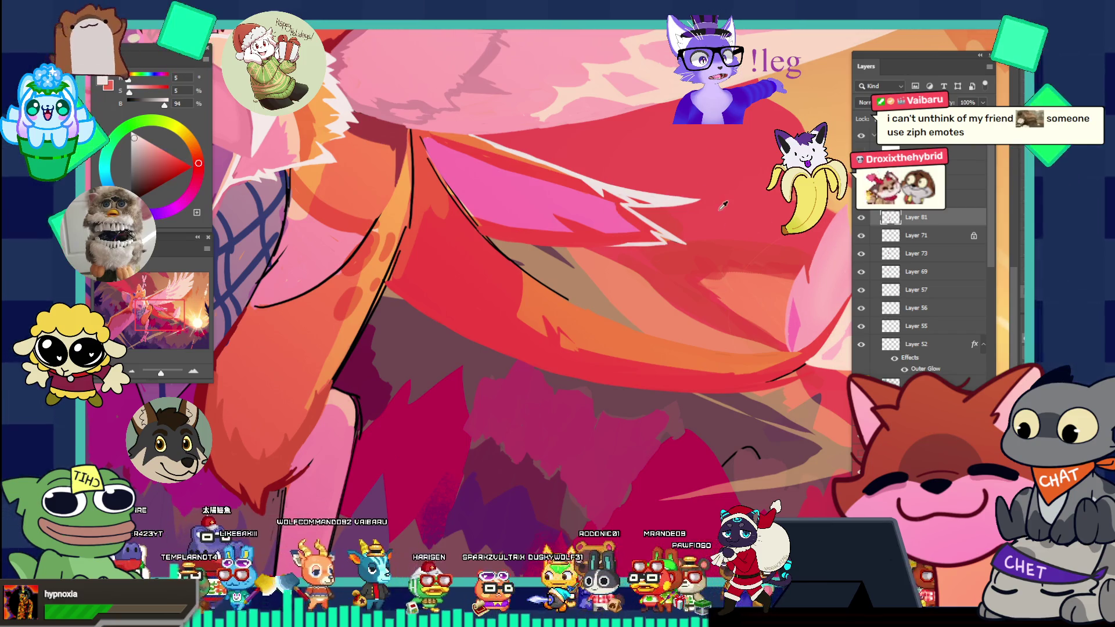
pyautogui.moveTo(583, 310); pyautogui.dragTo(724, 339)
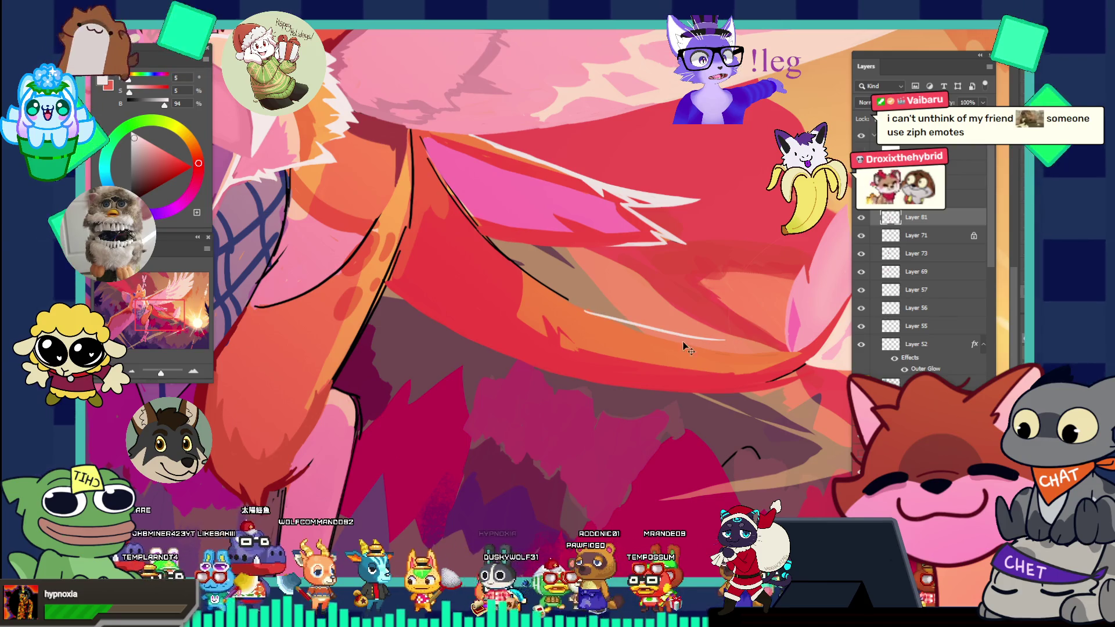
pyautogui.hotkey('ctrl', 'z')
pyautogui.scroll(-3, 687, 348)
pyautogui.scroll(4, 664, 320)
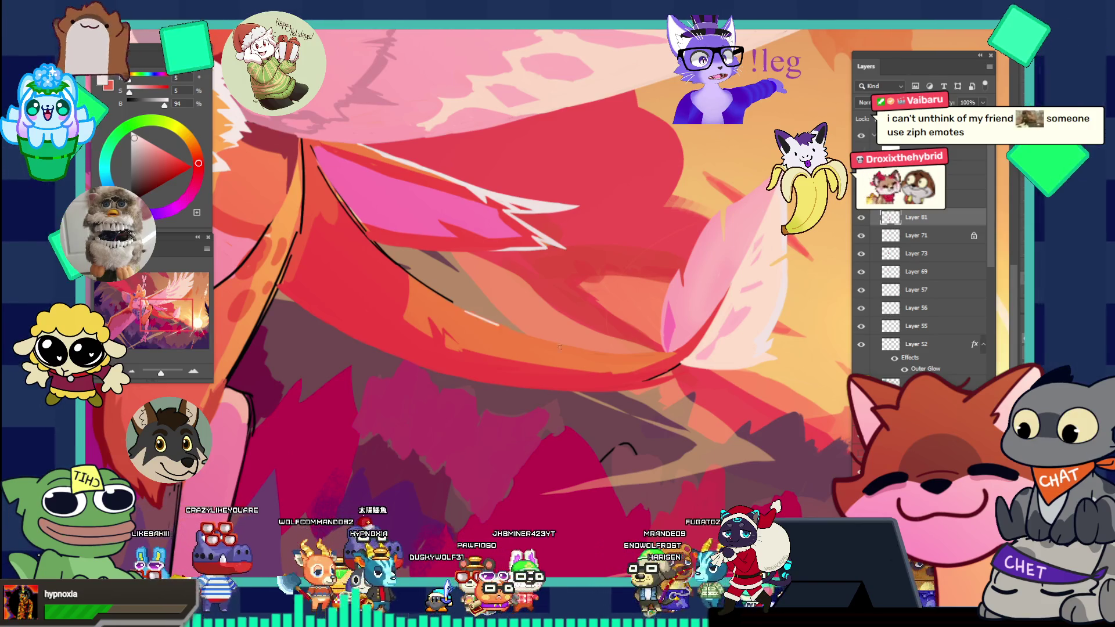
pyautogui.moveTo(473, 319); pyautogui.dragTo(614, 358)
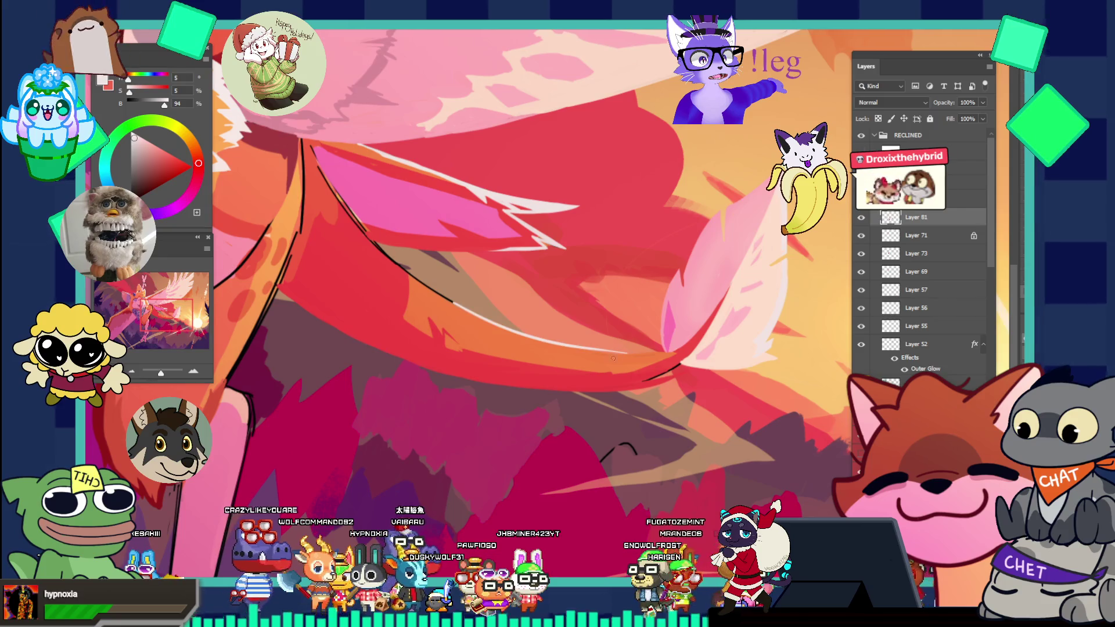
pyautogui.hotkey('ctrl', 'z')
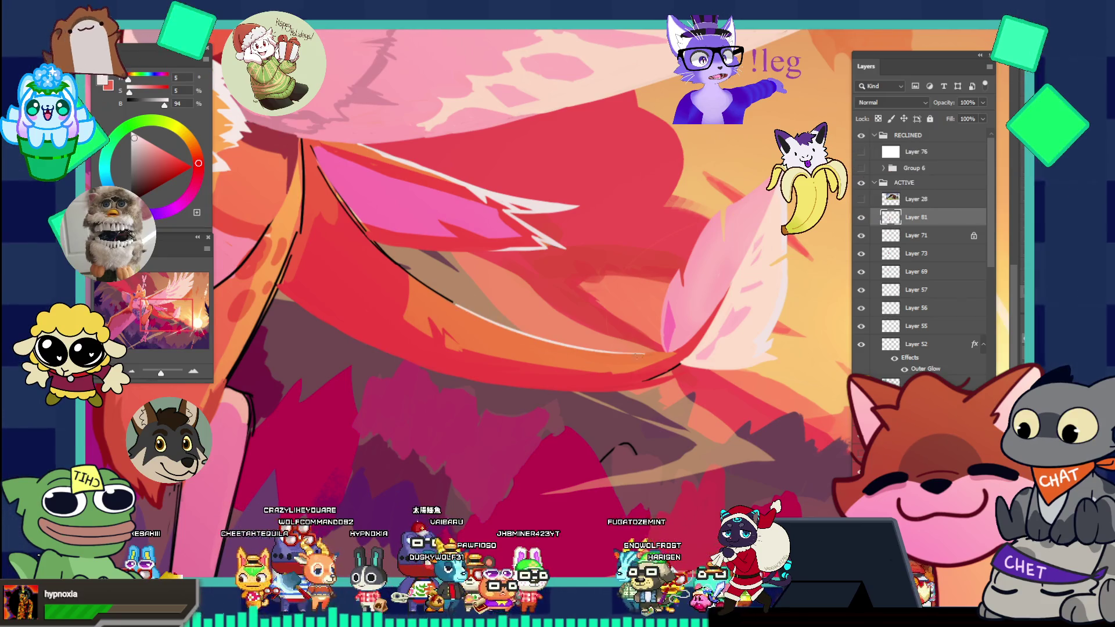
pyautogui.hotkey('ctrl', '0')
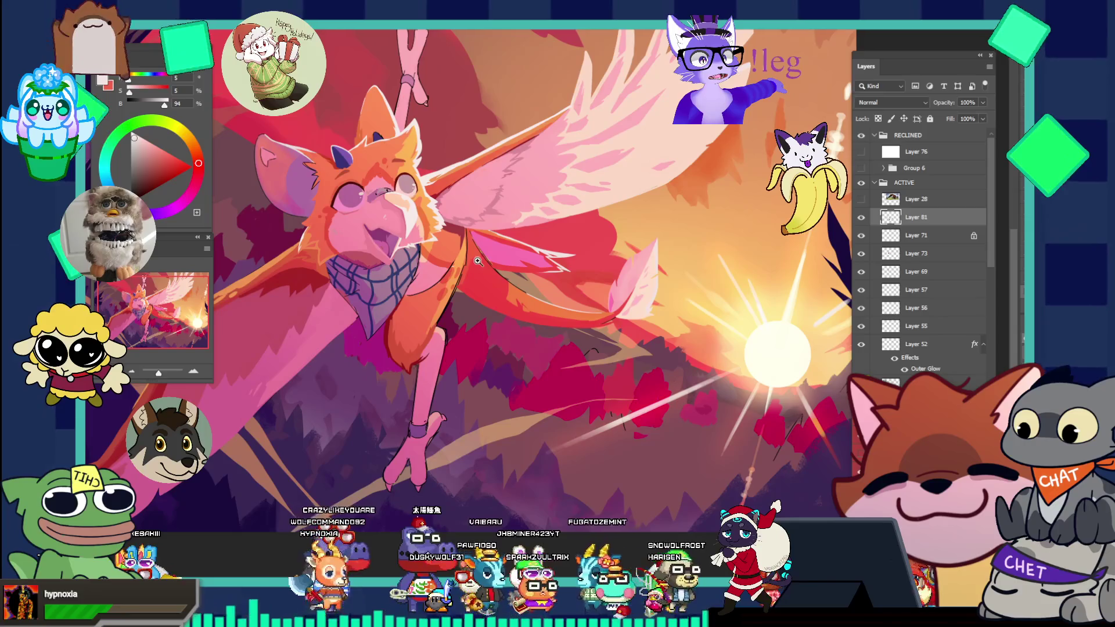
pyautogui.scroll(1, 628, 292)
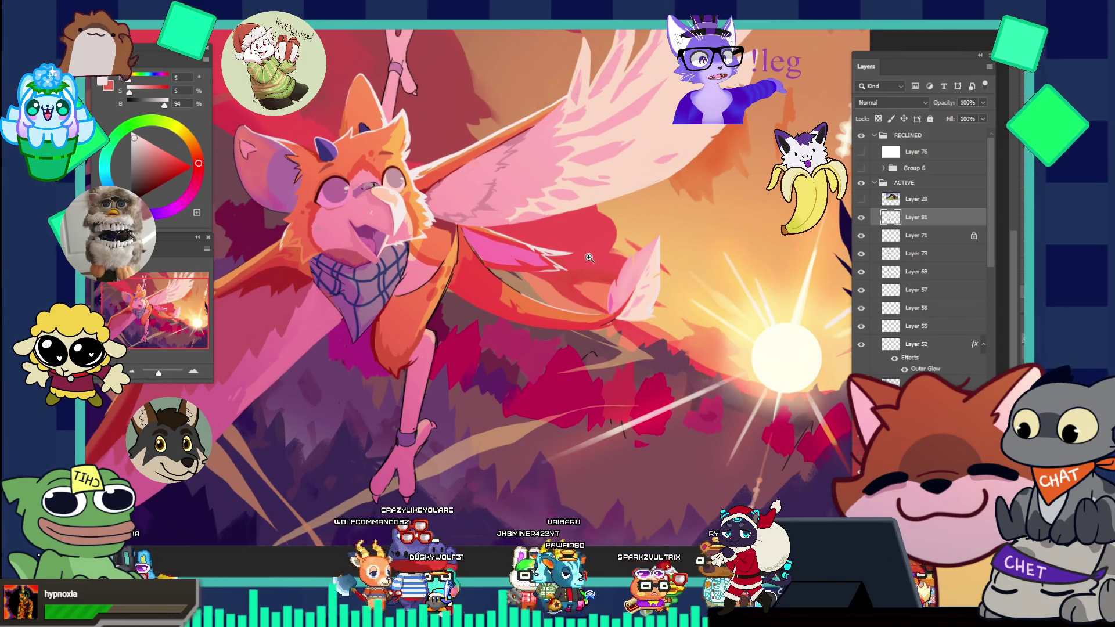
pyautogui.click(591, 309)
pyautogui.click(534, 283)
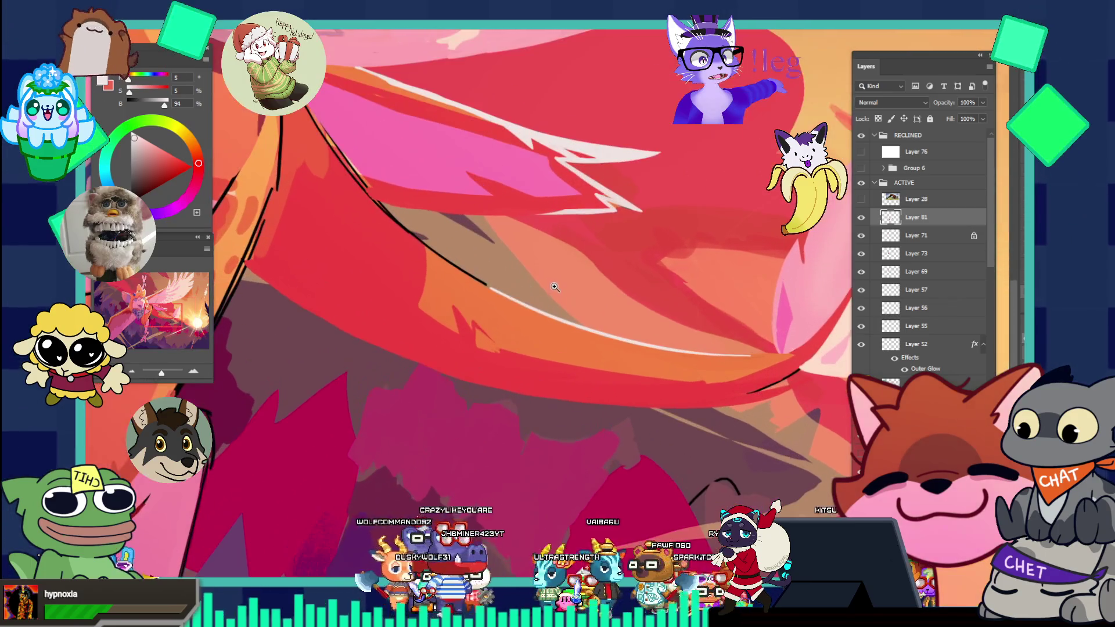
# - Paint white strokes extending the highlight up-left along the wing's lower outline, undoing two misplaced ones
pyautogui.click(534, 282)
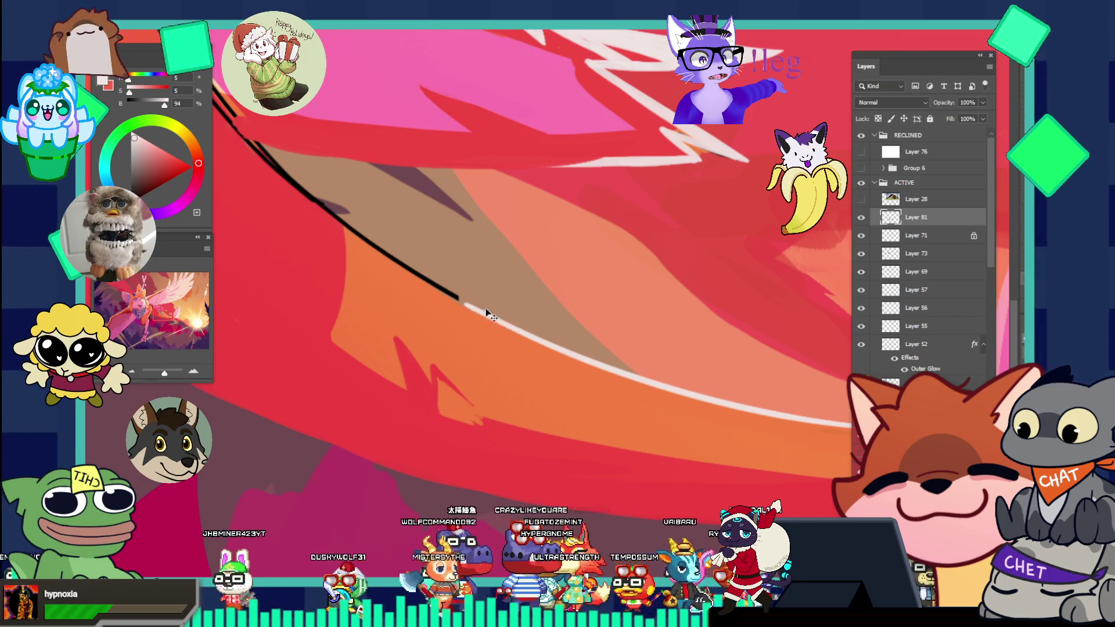
pyautogui.moveTo(462, 301); pyautogui.dragTo(491, 333)
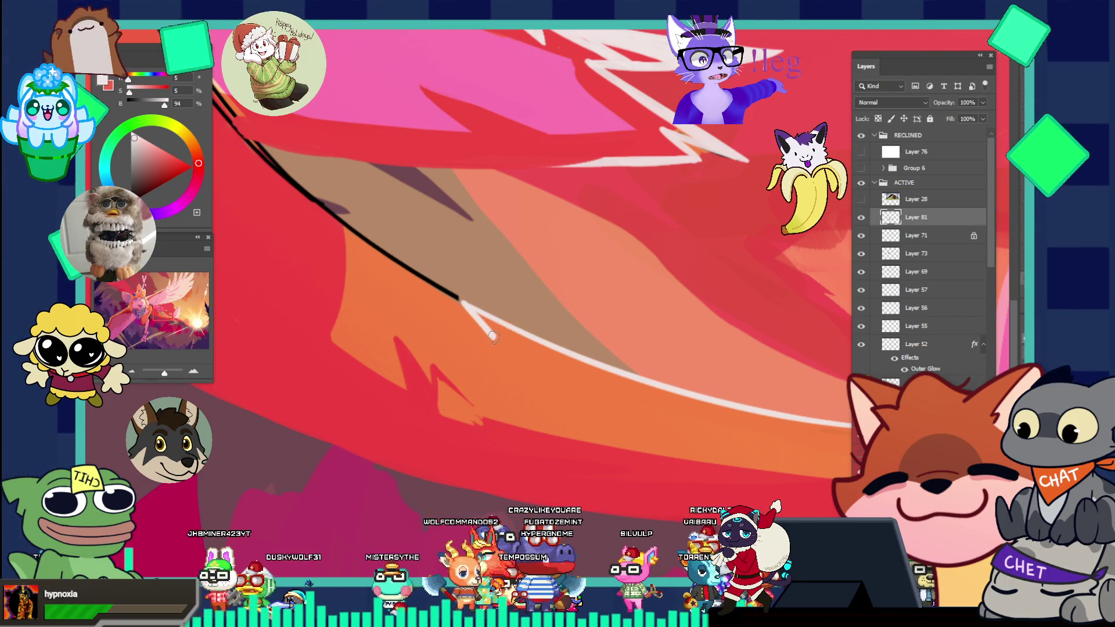
pyautogui.hotkey('ctrl', 'z')
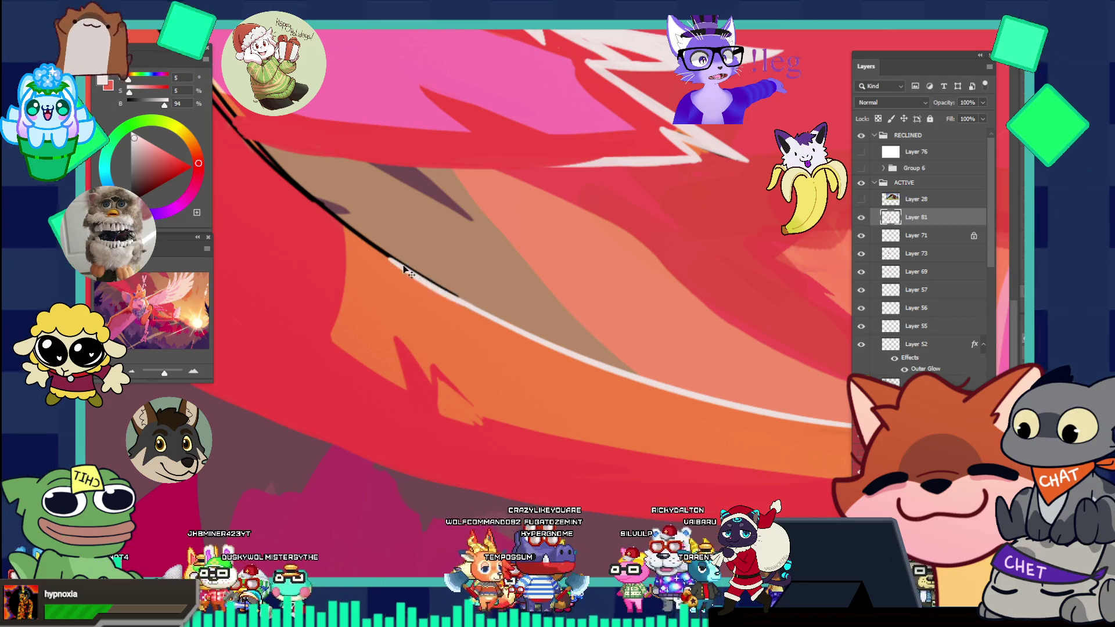
pyautogui.moveTo(444, 294); pyautogui.dragTo(367, 245)
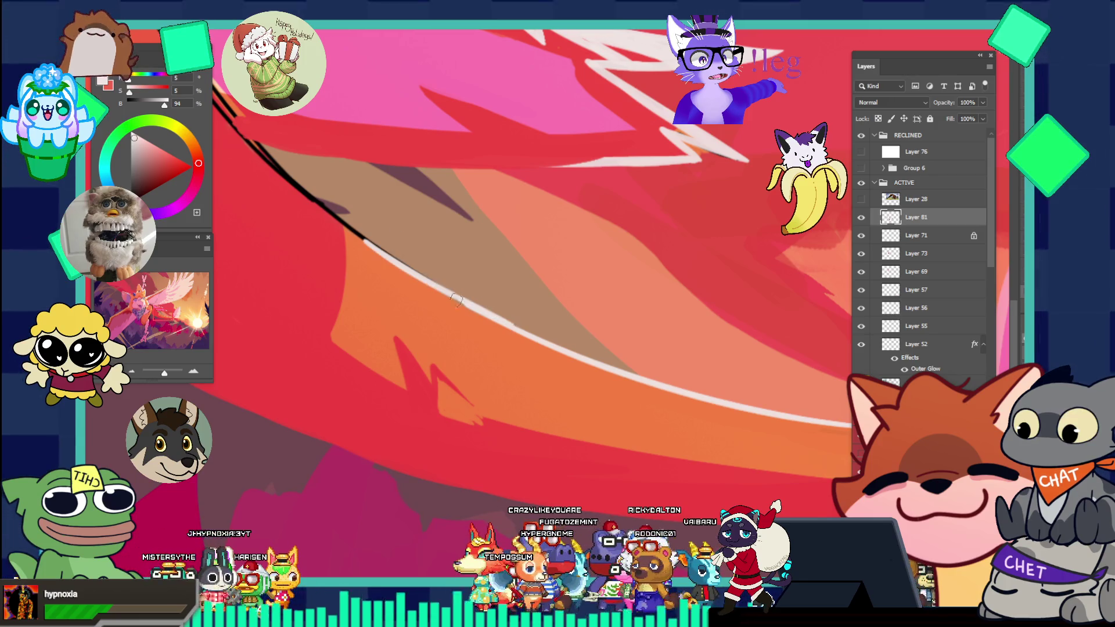
pyautogui.moveTo(369, 248); pyautogui.dragTo(417, 276)
pyautogui.hotkey('ctrl', 'z')
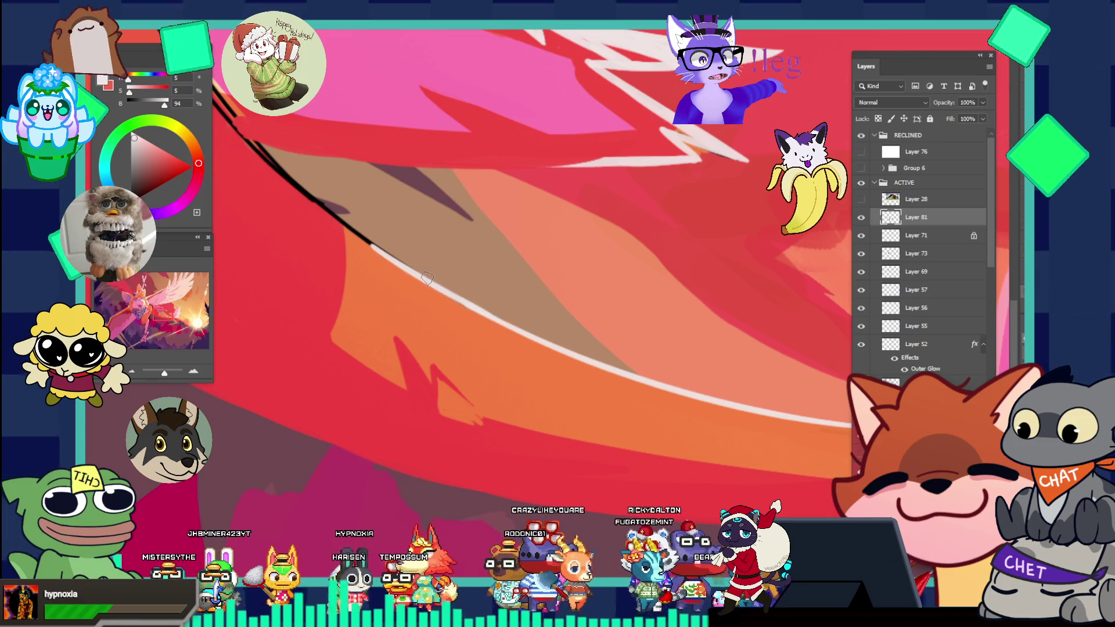
pyautogui.moveTo(423, 278); pyautogui.dragTo(484, 298)
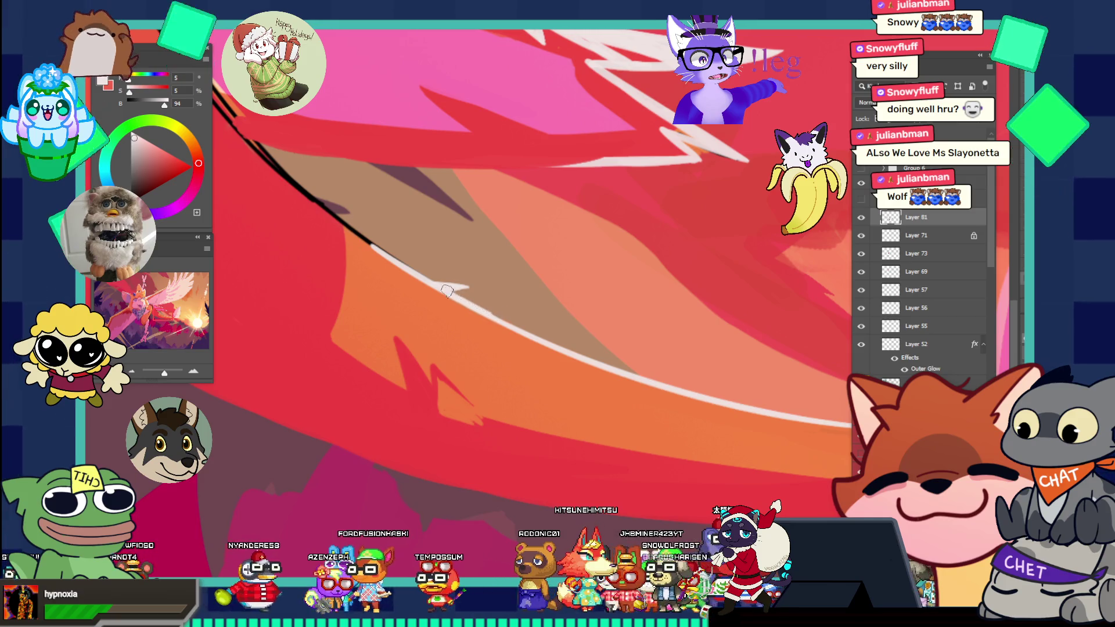
# - Paint a thin white highlight along the orange band's upper wing edge, beneath the tan stripe
pyautogui.moveTo(448, 290); pyautogui.dragTo(501, 318)
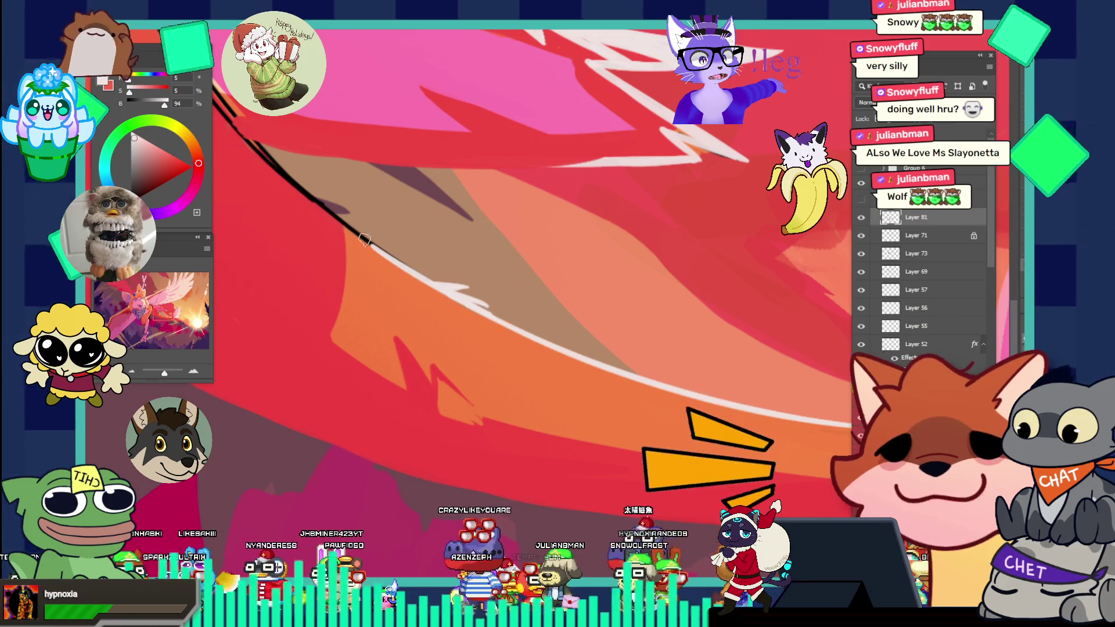
# - Try a longer white highlight and a dark edge stroke, undo both, and fit the image on screen
pyautogui.moveTo(371, 244); pyautogui.dragTo(318, 202)
pyautogui.hotkey('ctrl', 'z')
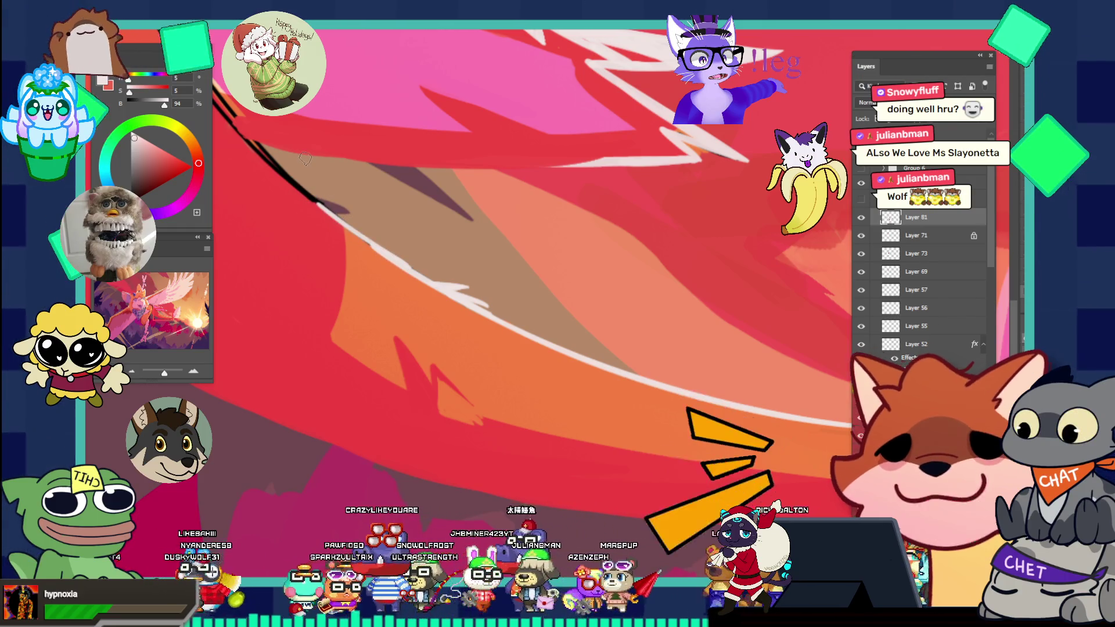
pyautogui.moveTo(409, 266); pyautogui.dragTo(306, 195)
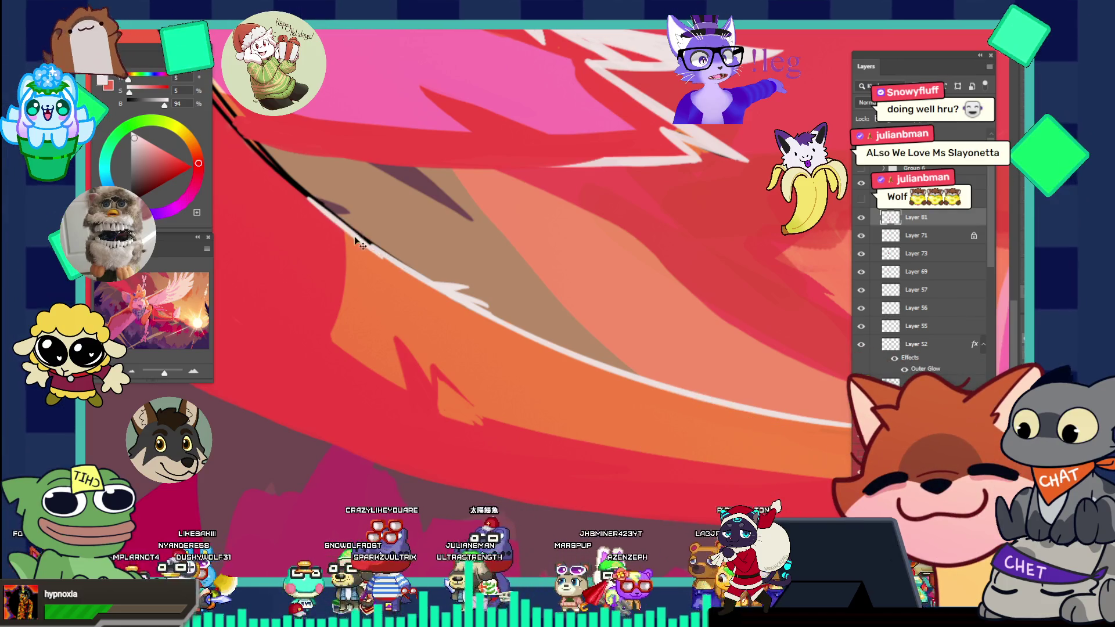
pyautogui.hotkey('ctrl', 'z')
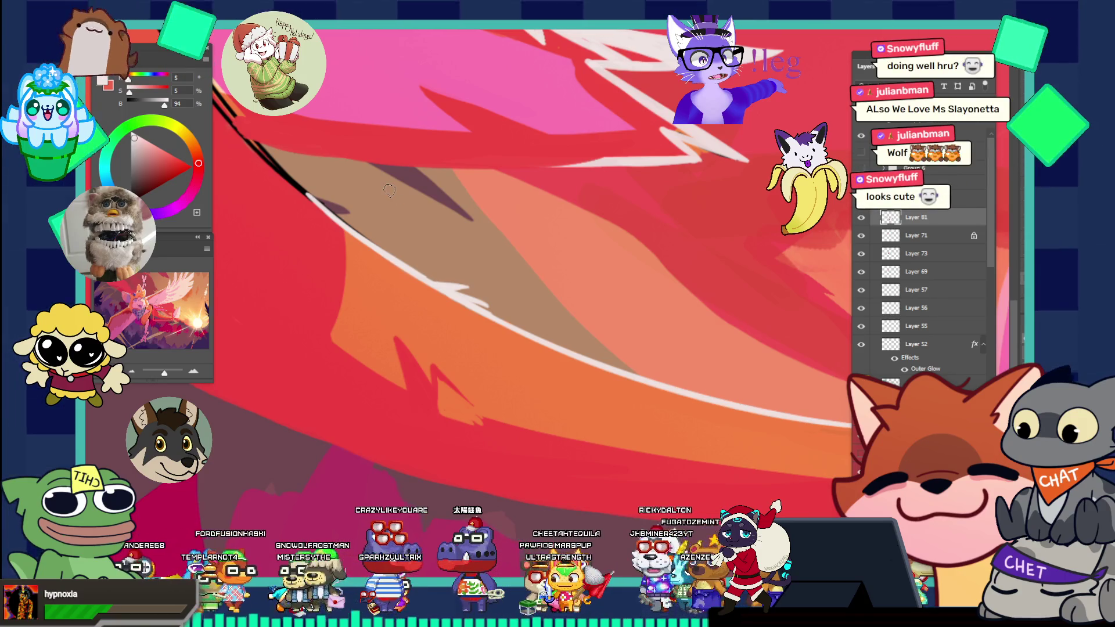
pyautogui.hotkey('ctrl', '0')
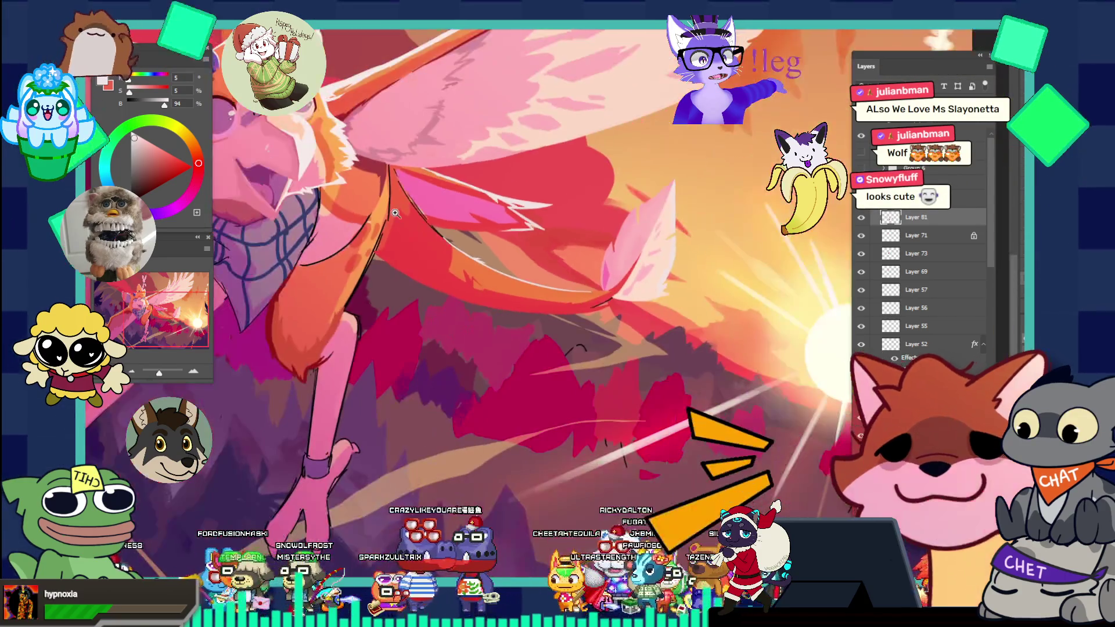
pyautogui.hotkey('ctrl', '-')
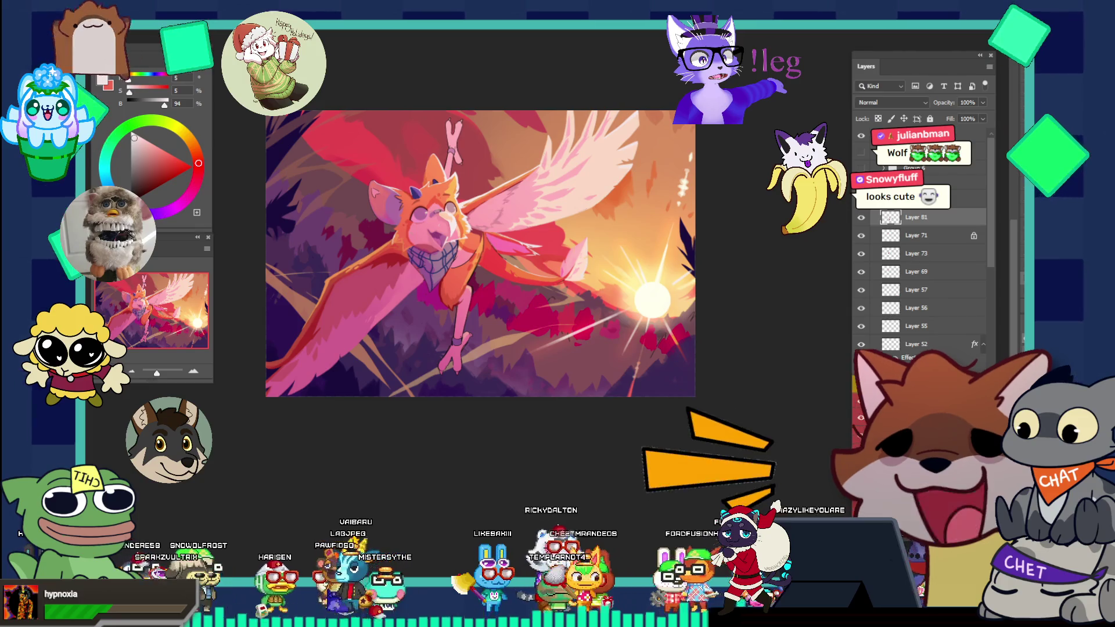
# - Switch to the kitsune document and briefly preview the reference sheet, kitsune drawing and Group 1 layers
pyautogui.hotkey('ctrl', 'Tab')
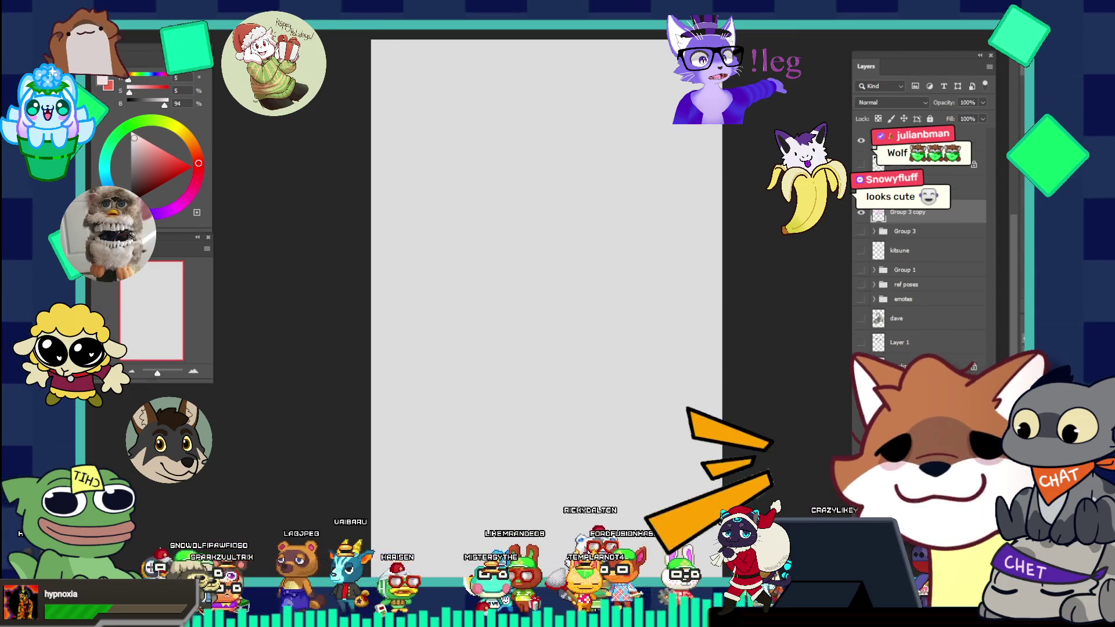
pyautogui.click(859, 150)
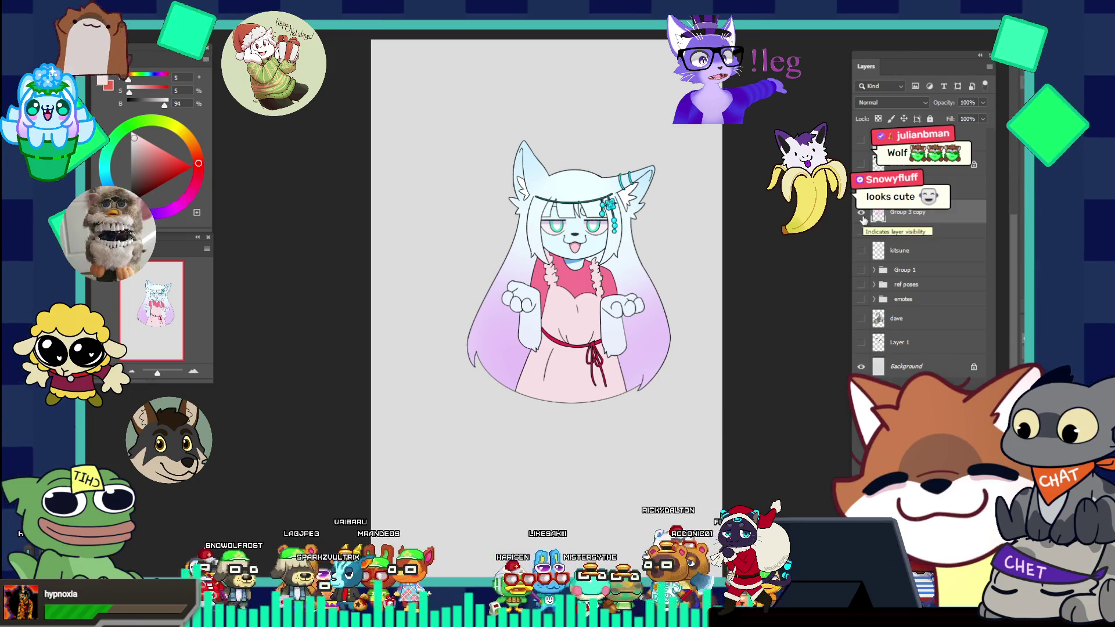
pyautogui.click(861, 151)
pyautogui.click(860, 150)
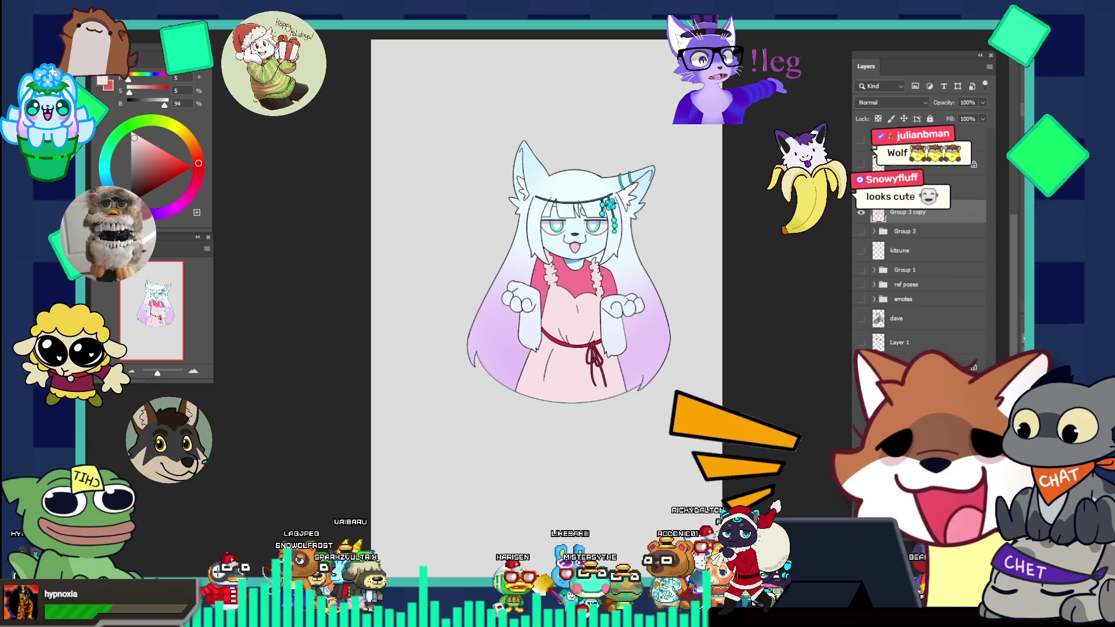
pyautogui.scroll(-1, 878, 244)
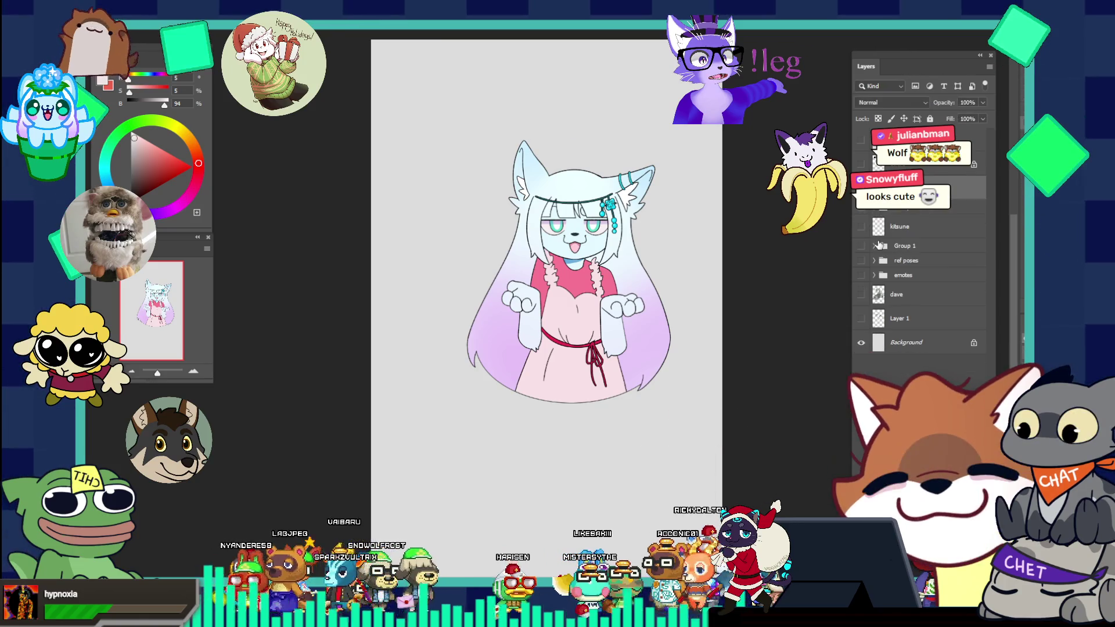
pyautogui.click(861, 227)
pyautogui.click(861, 227)
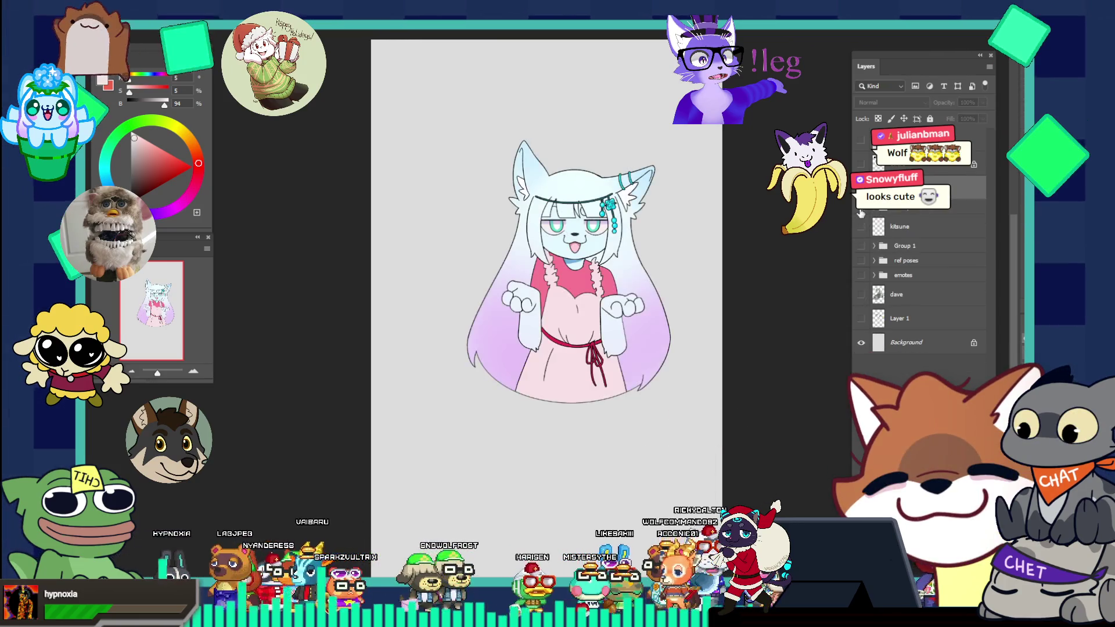
pyautogui.click(861, 227)
pyautogui.click(860, 246)
pyautogui.click(860, 246)
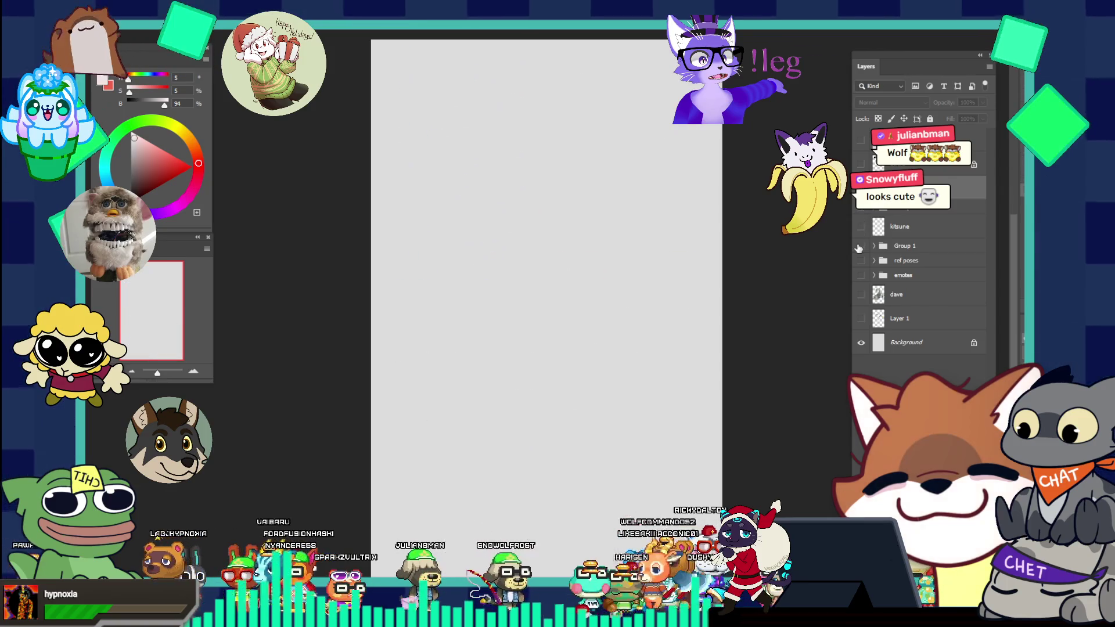
# - Preview the ref poses, emotes grid and kitsune layers, then move on to the wolf sketch document
pyautogui.click(860, 260)
pyautogui.click(860, 261)
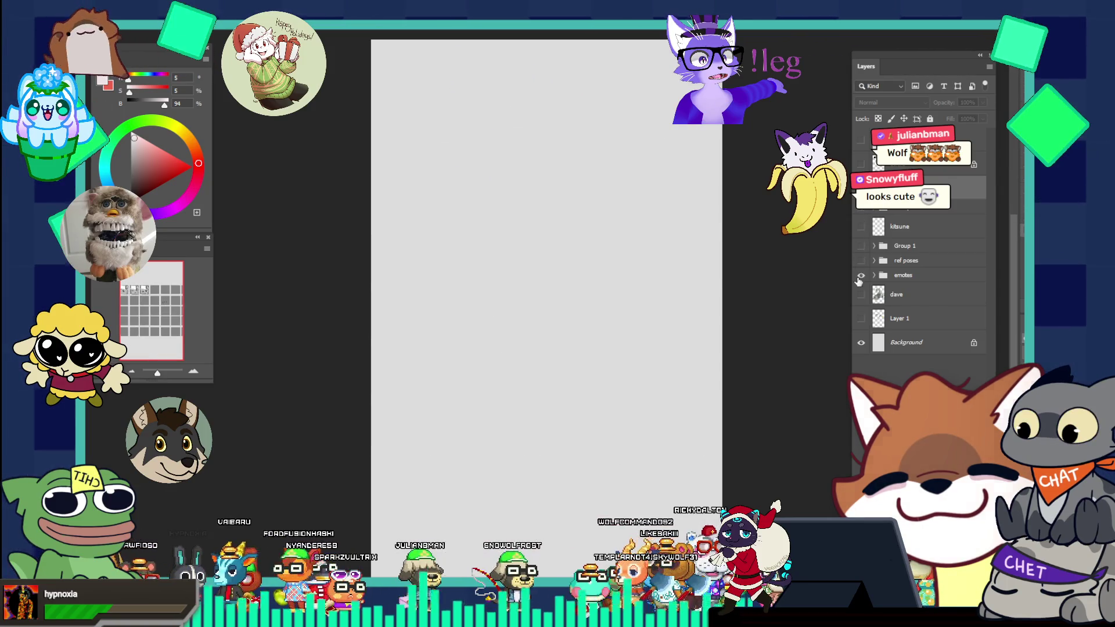
pyautogui.click(860, 275)
pyautogui.click(860, 275)
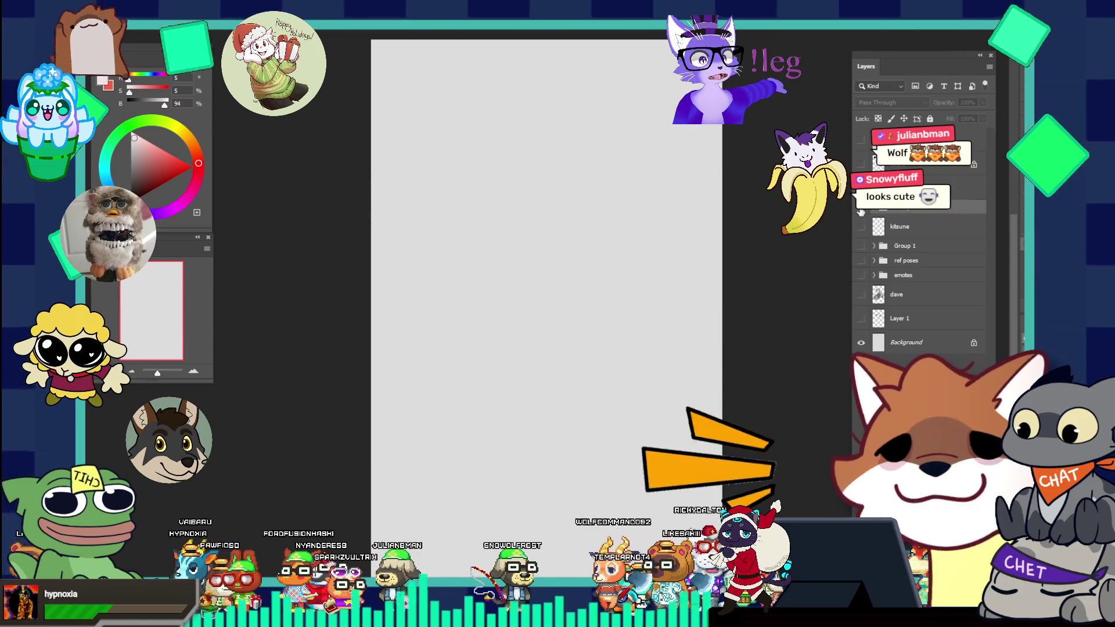
pyautogui.click(861, 221)
pyautogui.click(861, 220)
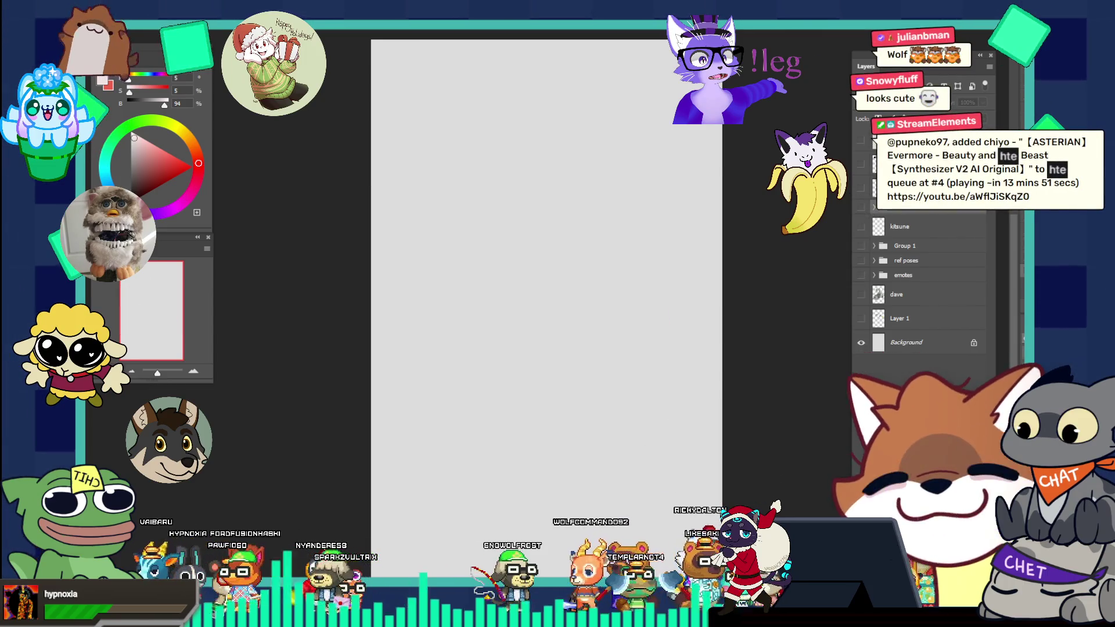
pyautogui.hotkey('alt', 'f')
pyautogui.press('Escape')
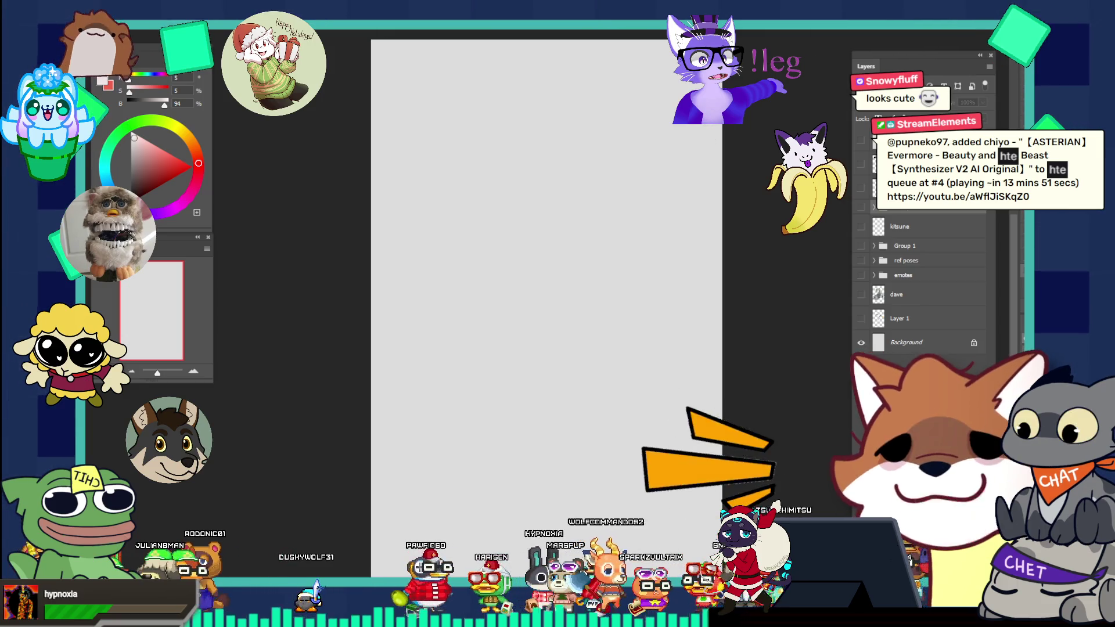
pyautogui.hotkey('ctrl', 'Tab')
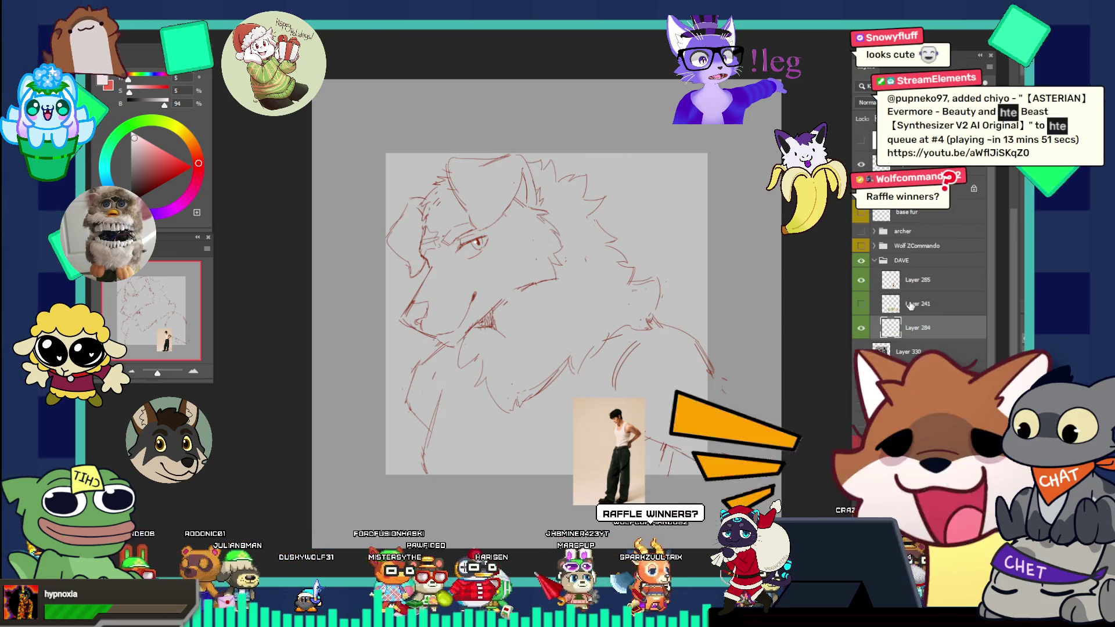
# - Hide the DAVE sketch's photo reference layer and collapse the DAVE group
pyautogui.scroll(-1, 894, 251)
pyautogui.click(862, 259)
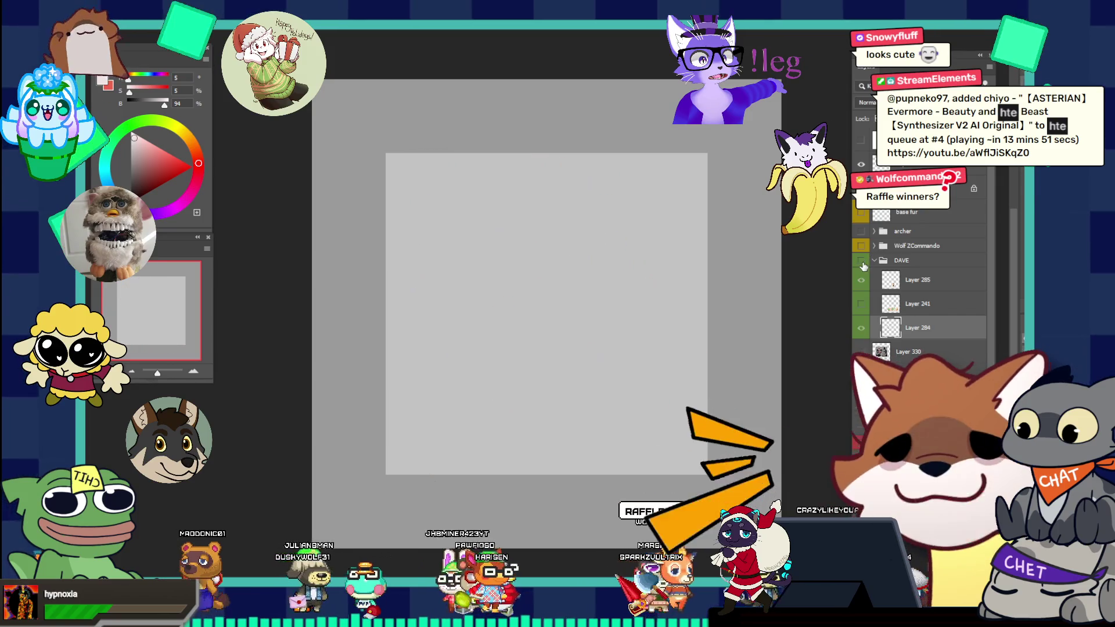
pyautogui.click(862, 260)
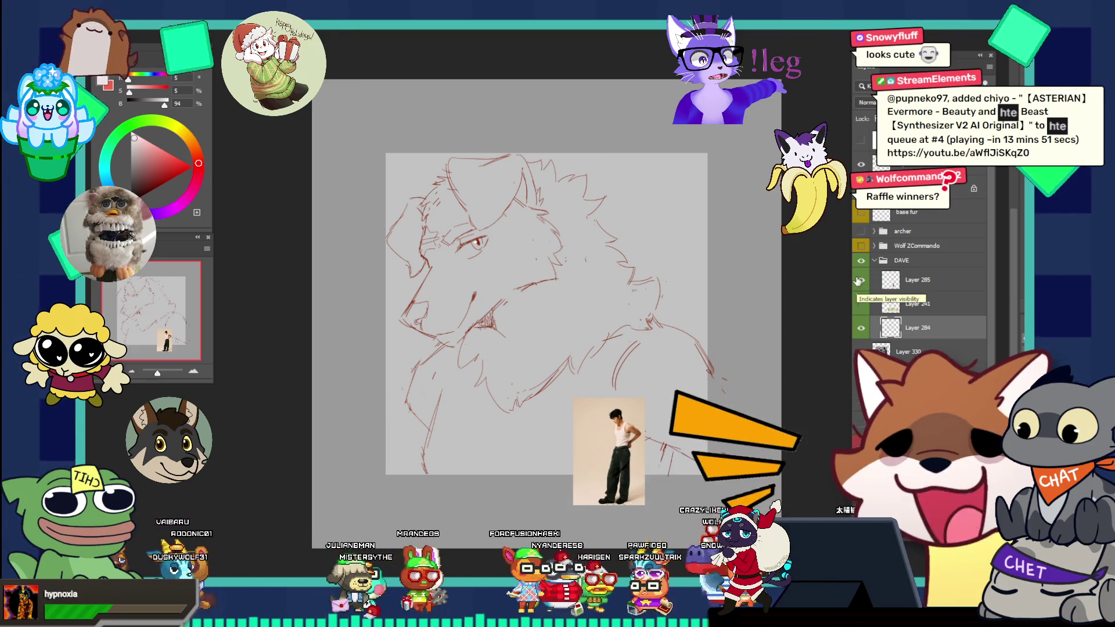
pyautogui.click(860, 274)
pyautogui.click(871, 263)
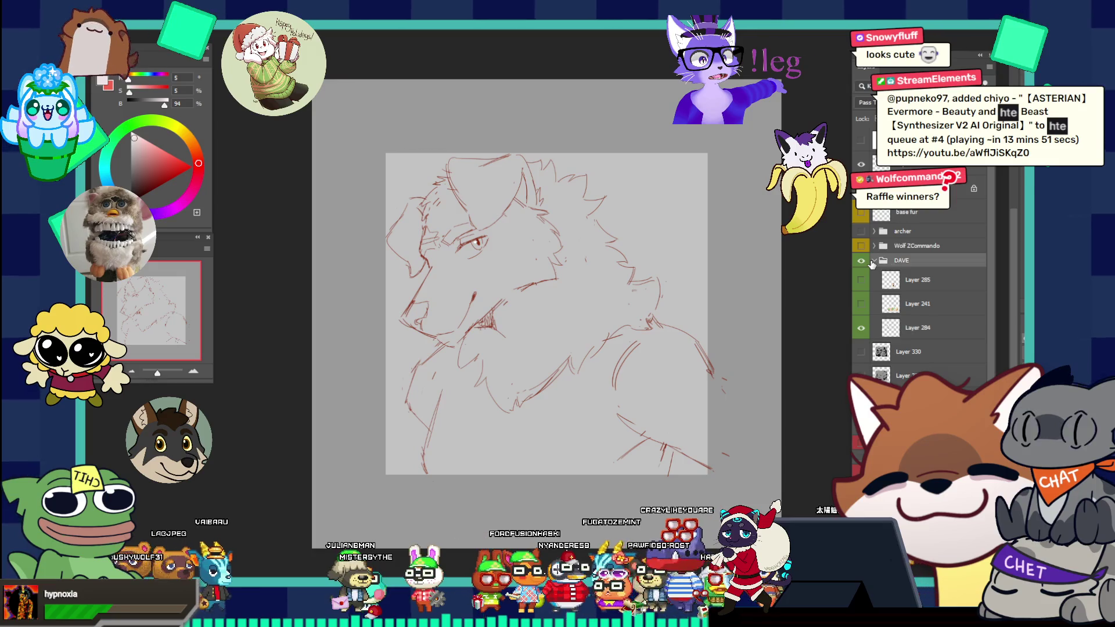
pyautogui.click(871, 261)
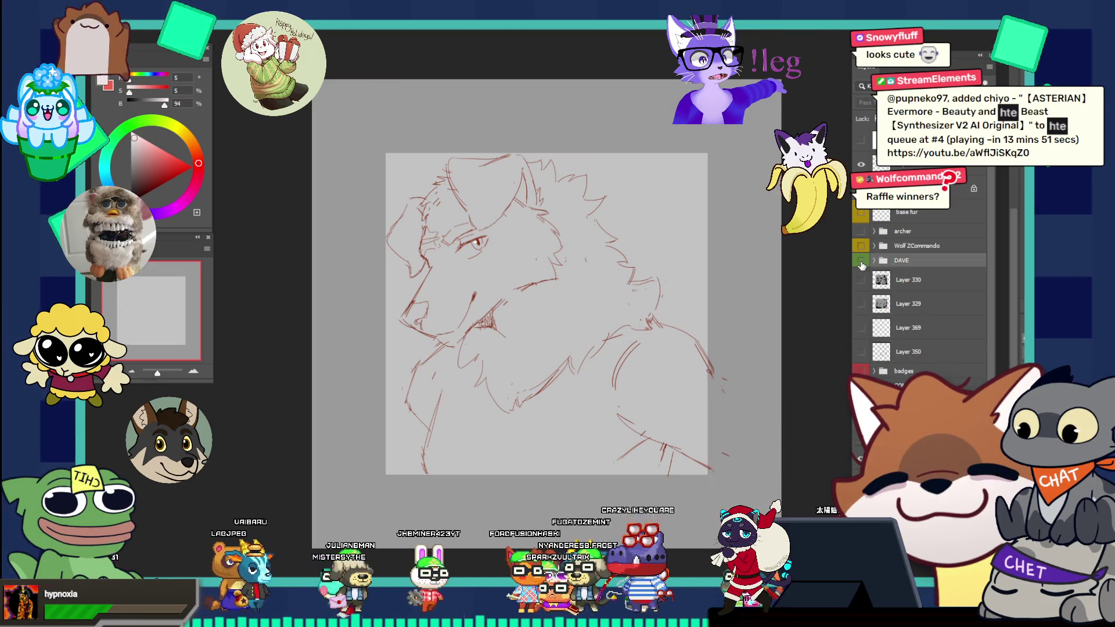
# - Hide DAVE, briefly preview the archer sketch with its references, and show the Wolf ZCommando artwork
pyautogui.click(861, 261)
pyautogui.click(860, 231)
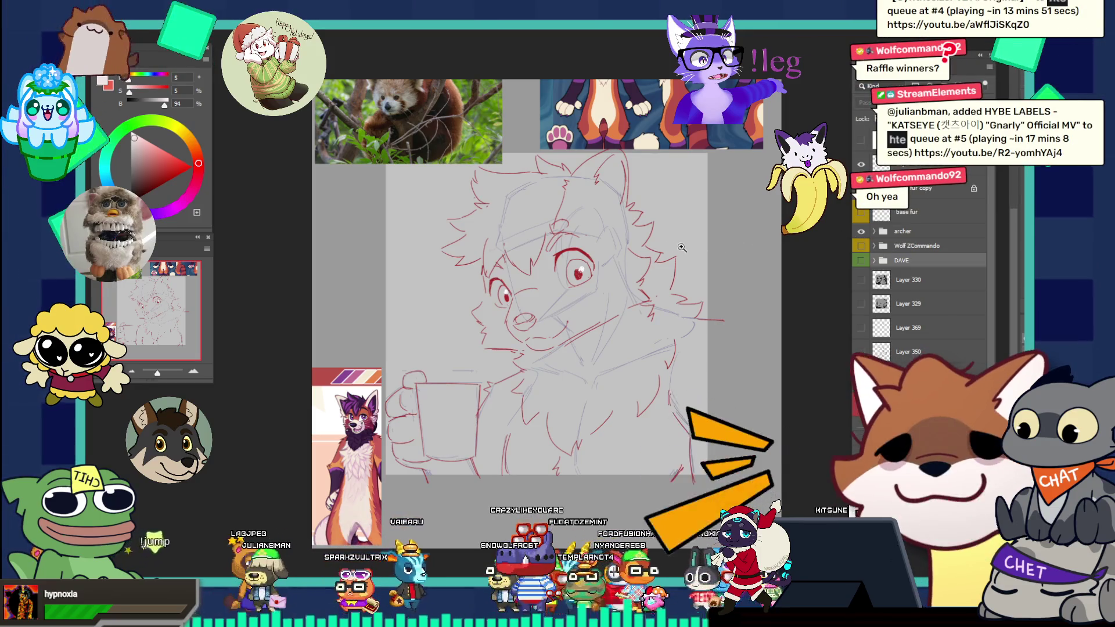
pyautogui.click(861, 232)
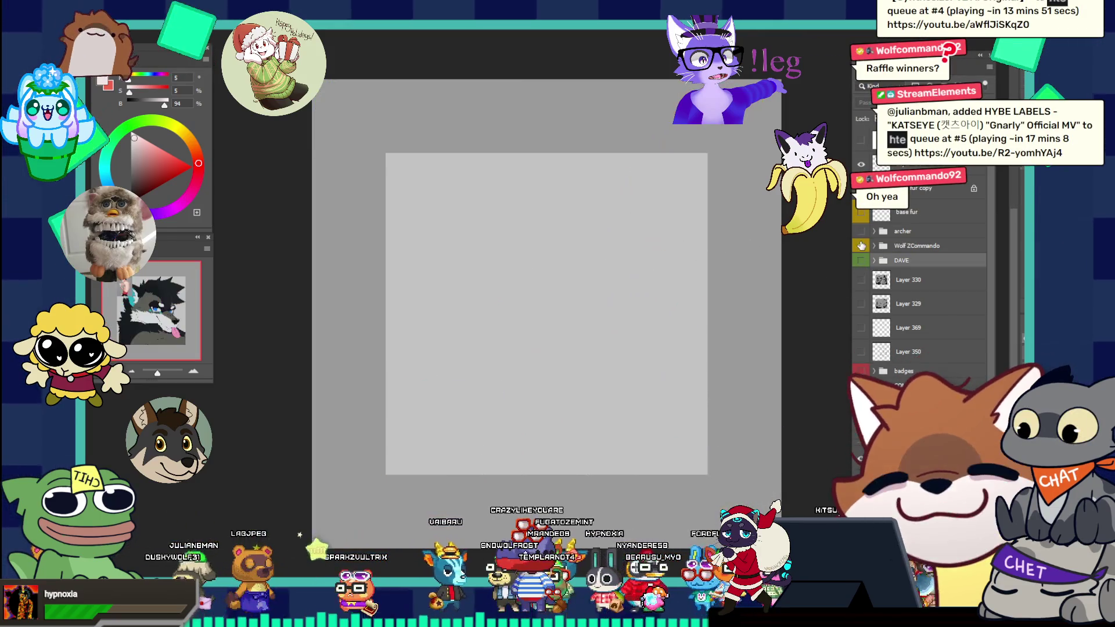
pyautogui.click(861, 245)
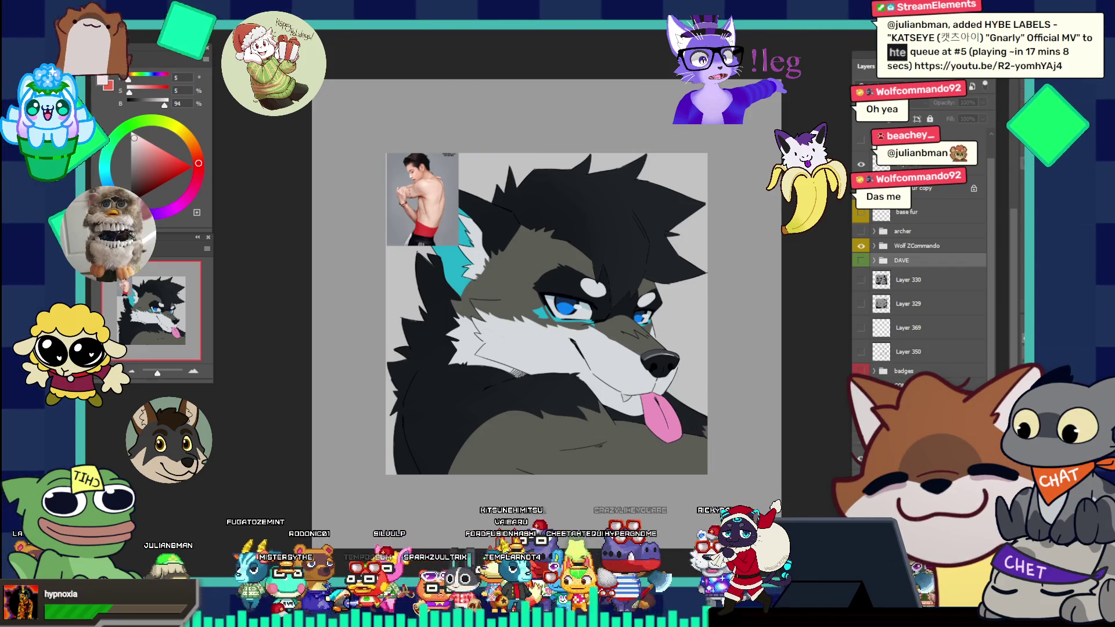
# - Cycle through the blank portrait, bird sunset and wolf documents back to the sketch
pyautogui.hotkey('ctrl', 'Tab')
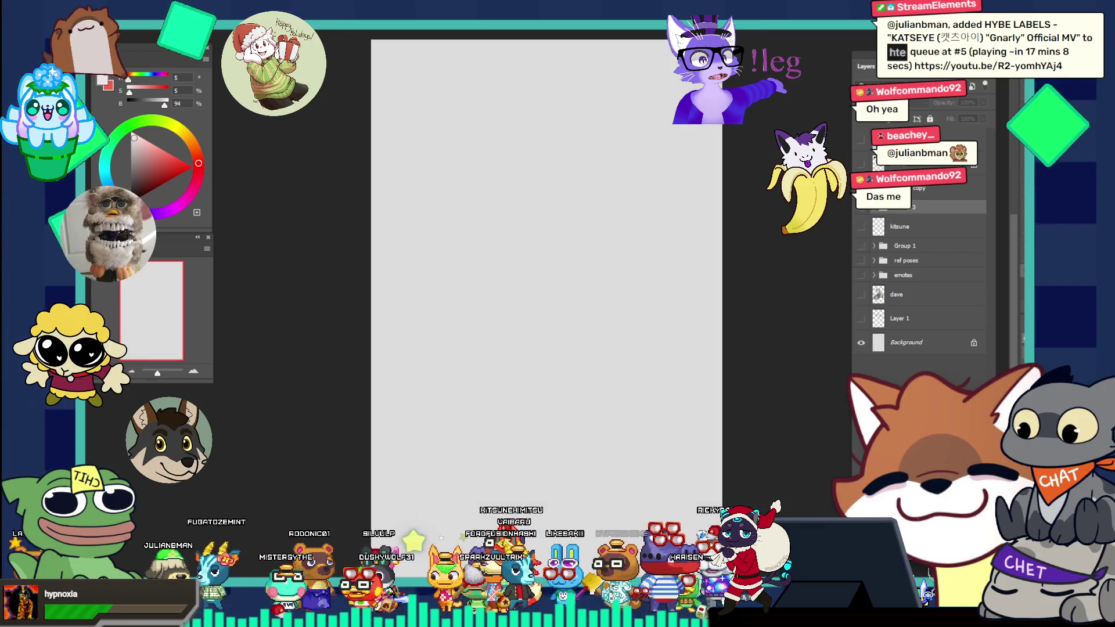
pyautogui.hotkey('ctrl', 'Tab')
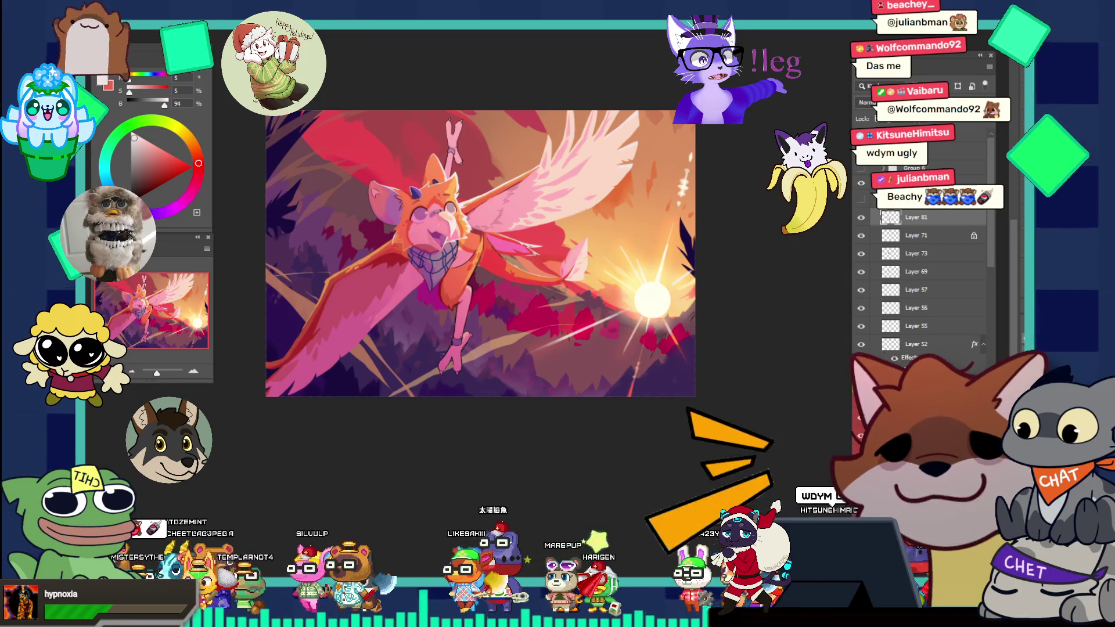
pyautogui.hotkey('ctrl', 'Tab')
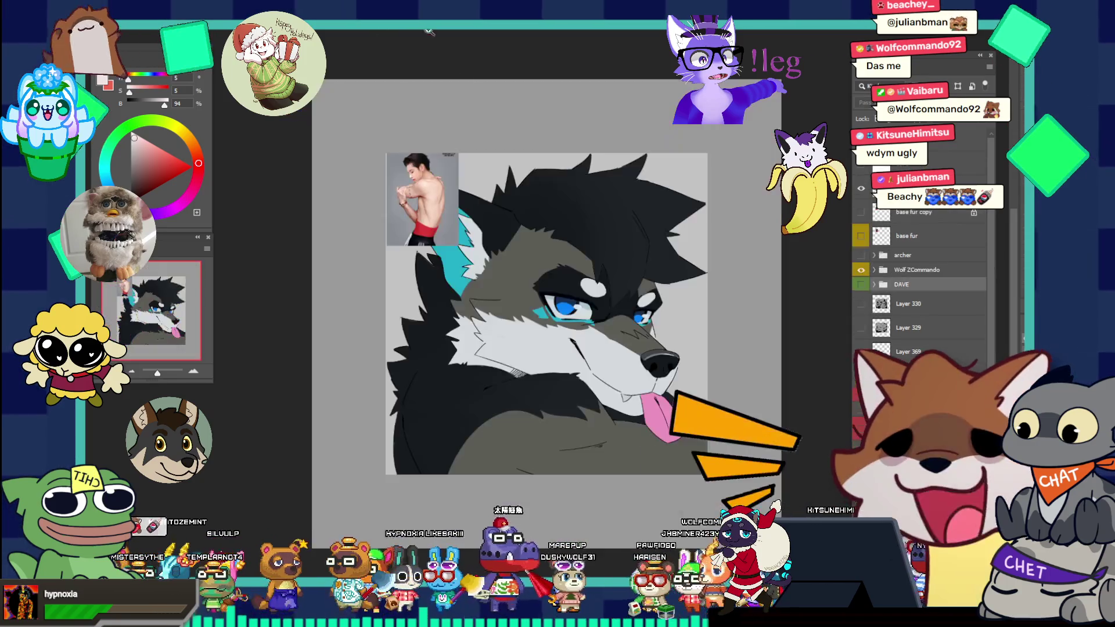
pyautogui.hotkey('ctrl', 'Tab')
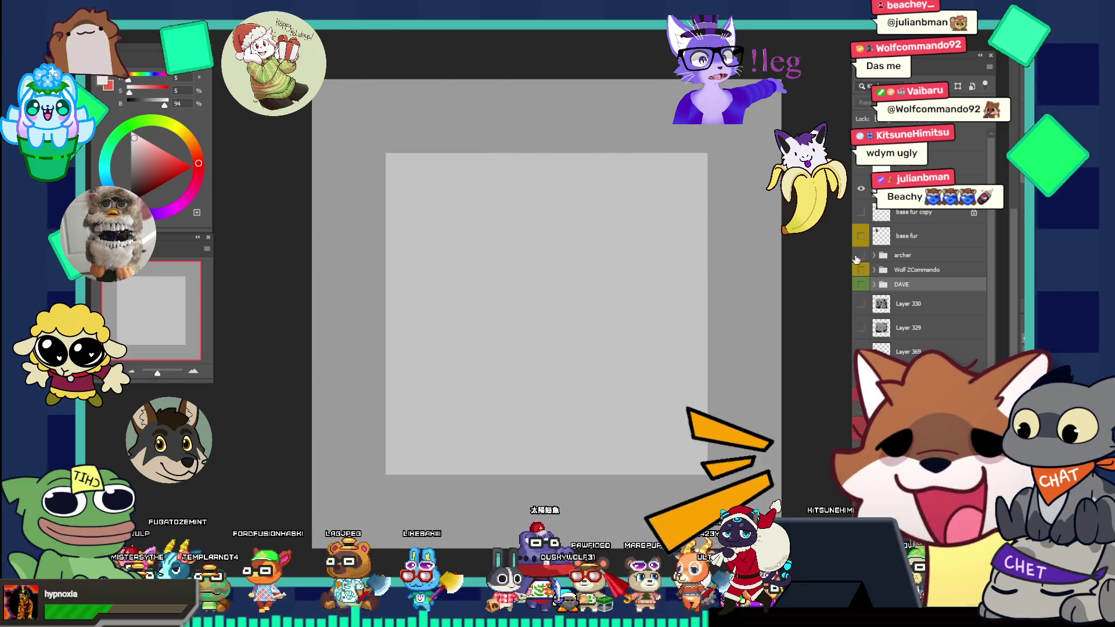
# - Lasso the hair atop the fox sketch's head on Layer 464, cut it, and paste it onto a new layer
pyautogui.moveTo(538, 257); pyautogui.dragTo(631, 219)
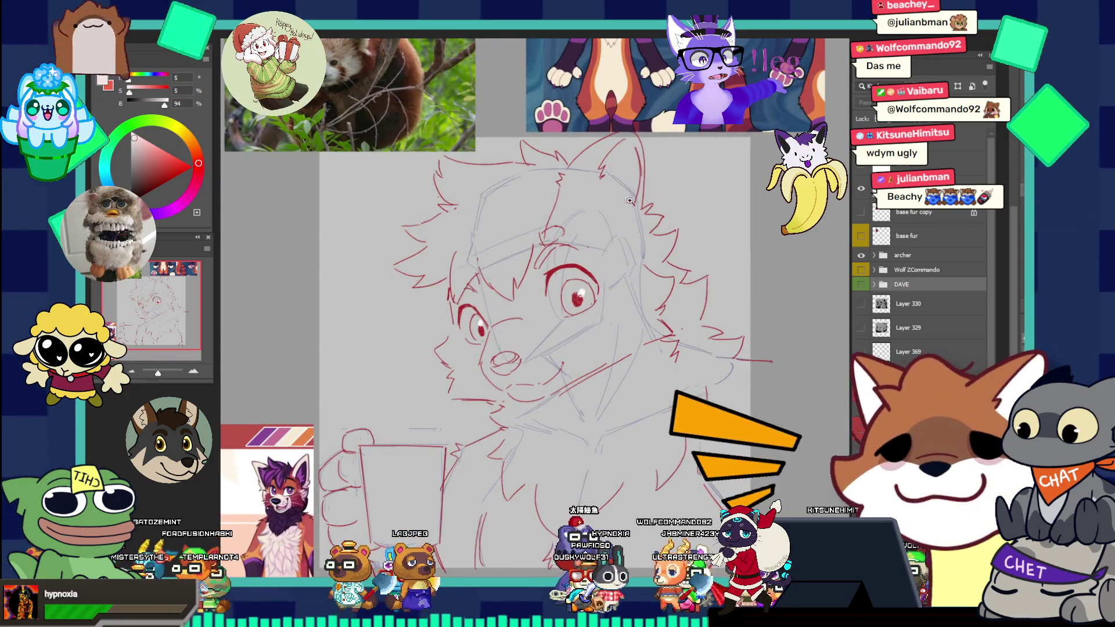
pyautogui.keyDown('alt'); pyautogui.click(600, 181); pyautogui.keyUp('alt')
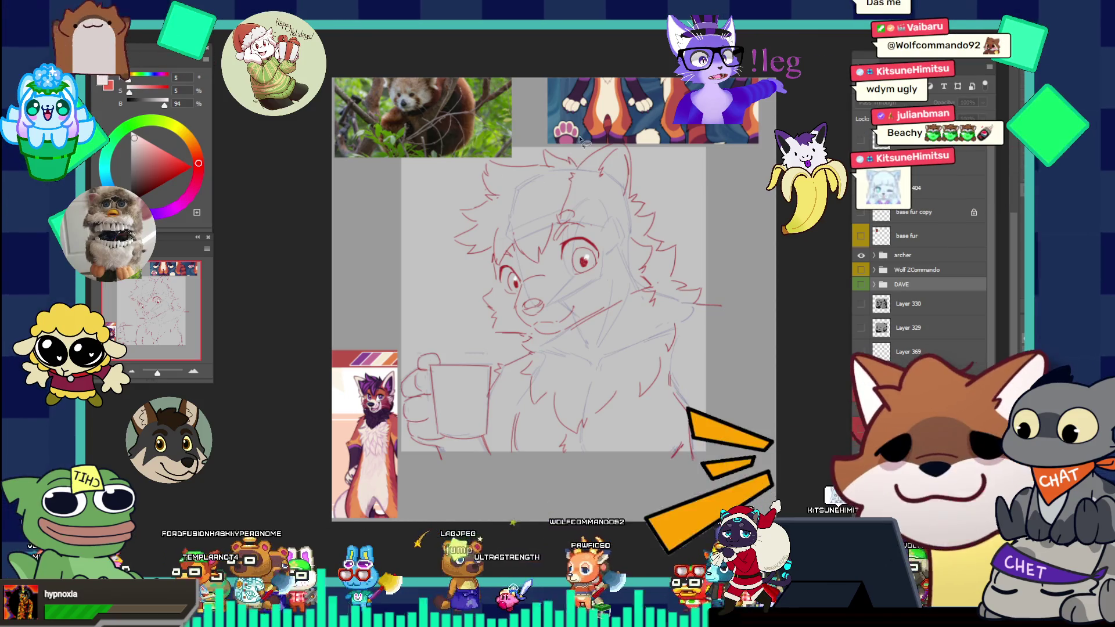
pyautogui.moveTo(582, 139)
pyautogui.mouseDown()
pyautogui.moveTo(511, 145)
pyautogui.moveTo(438, 180)
pyautogui.moveTo(427, 238)
pyautogui.moveTo(498, 266)
pyautogui.moveTo(540, 262)
pyautogui.moveTo(578, 220)
pyautogui.moveTo(632, 227)
pyautogui.moveTo(685, 191)
pyautogui.moveTo(638, 123)
pyautogui.mouseUp()
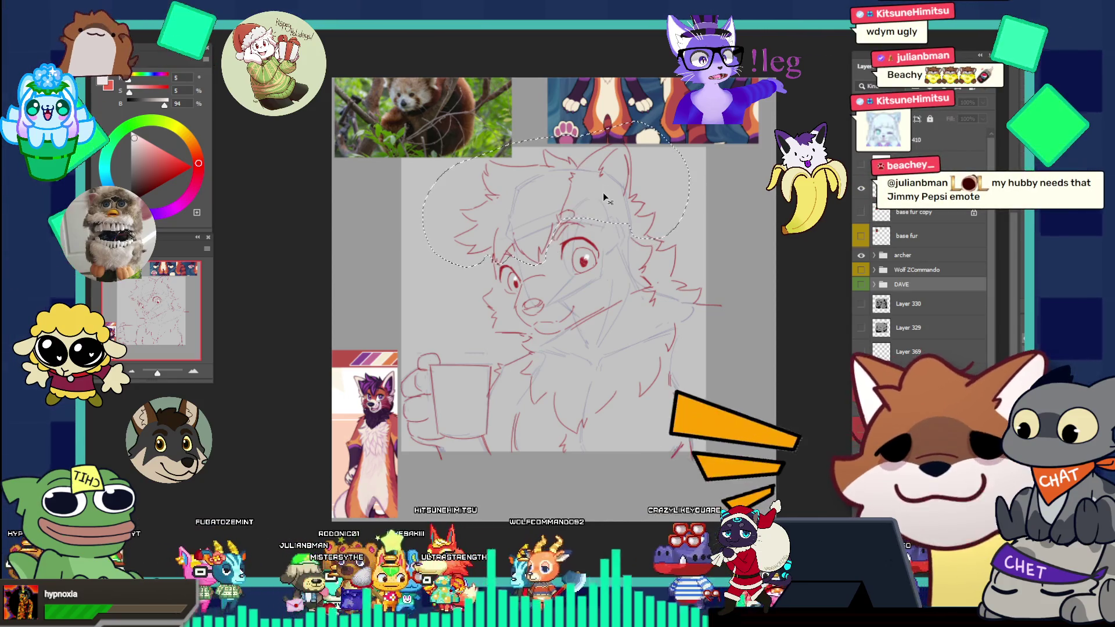
pyautogui.click(877, 256)
pyautogui.click(864, 323)
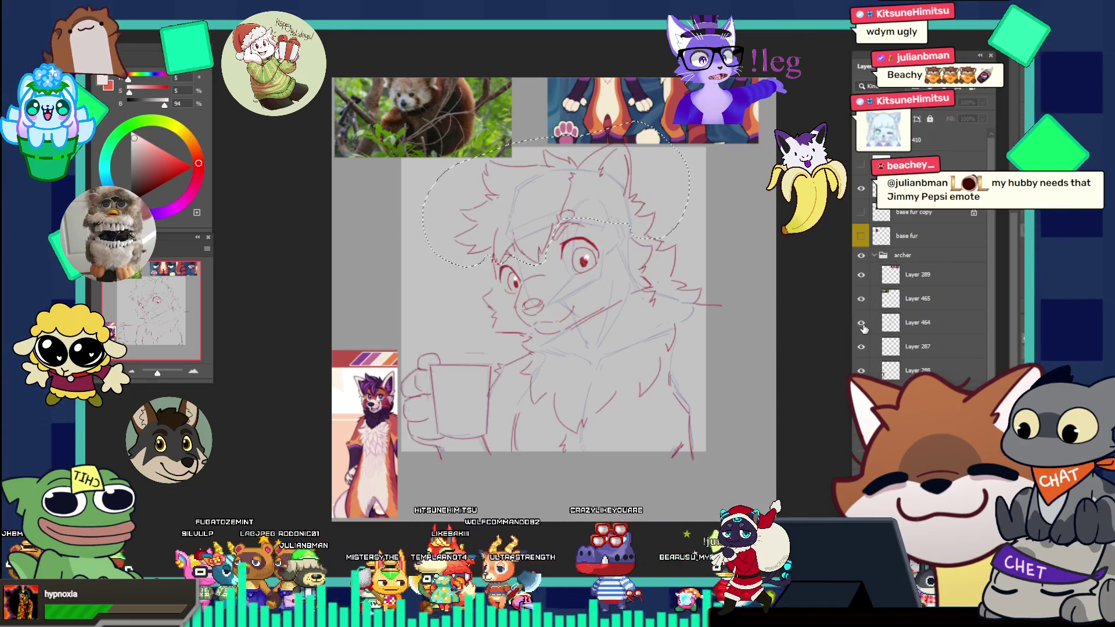
pyautogui.click(922, 326)
pyautogui.press('Delete')
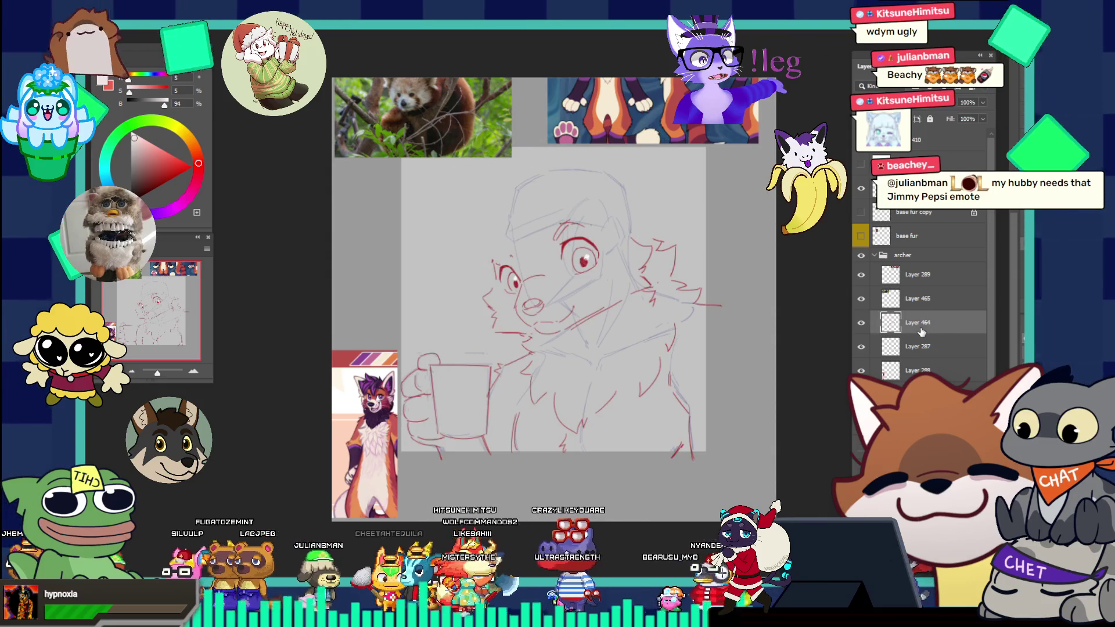
pyautogui.hotkey('ctrl', 'v')
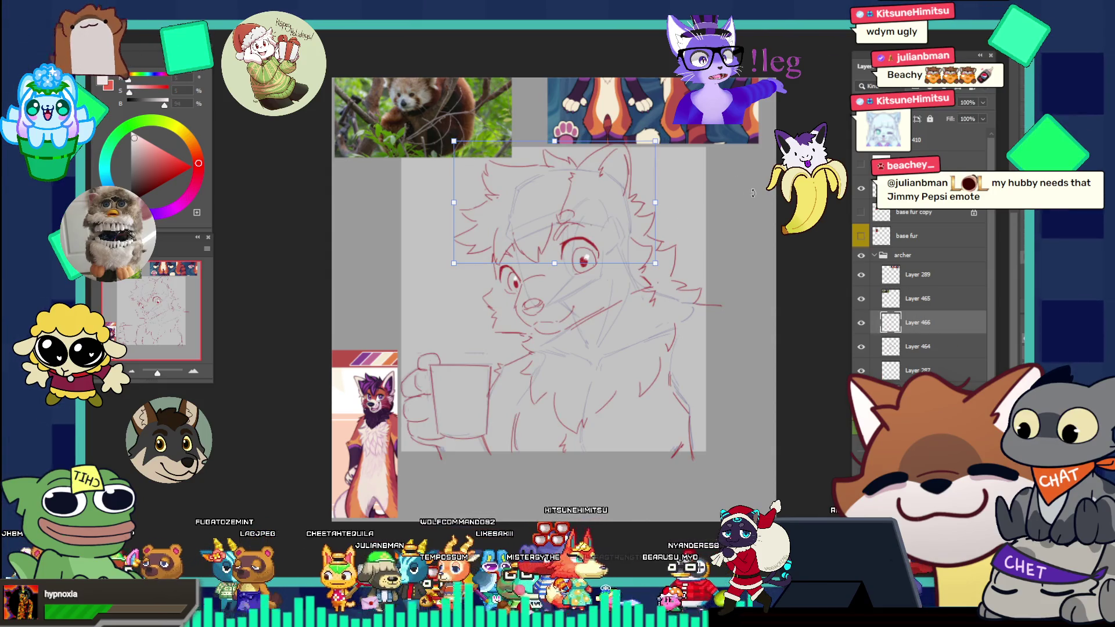
# - Rotate the pasted hair to about 4.7 degrees, skew its corners, and apply the transform
pyautogui.moveTo(654, 204); pyautogui.dragTo(654, 230)
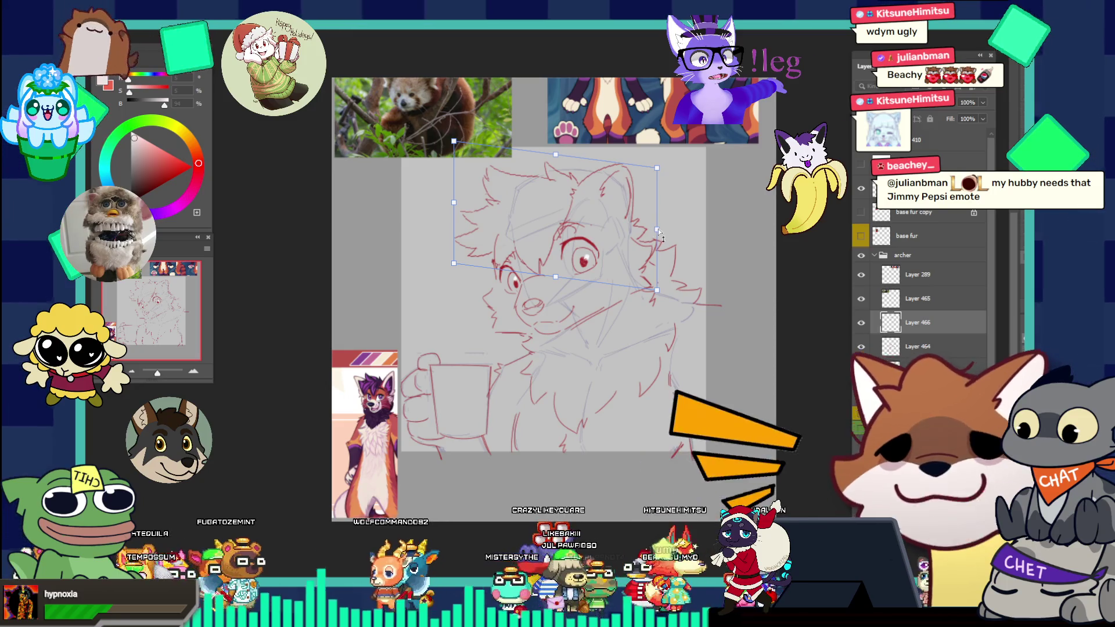
pyautogui.moveTo(664, 225); pyautogui.dragTo(667, 226)
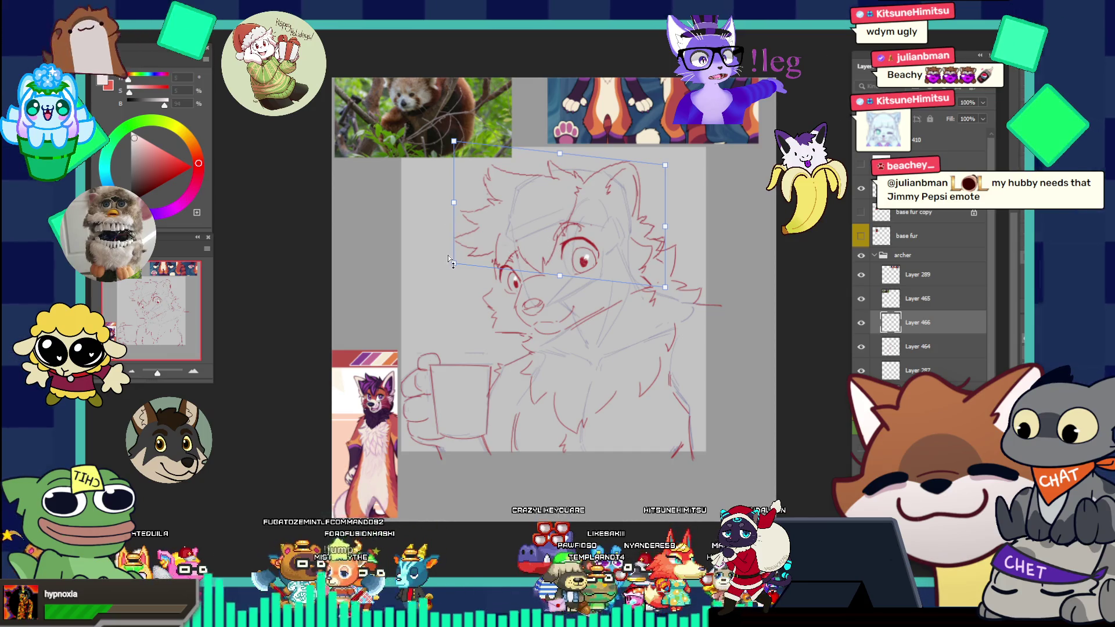
pyautogui.moveTo(453, 263); pyautogui.dragTo(443, 270)
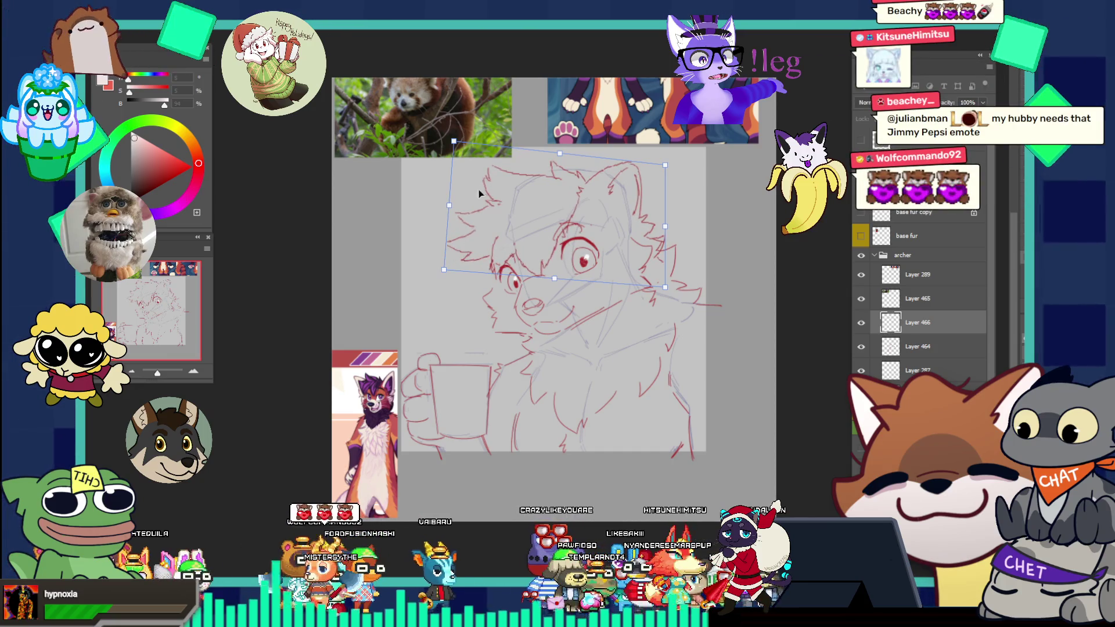
pyautogui.moveTo(449, 206); pyautogui.dragTo(445, 211)
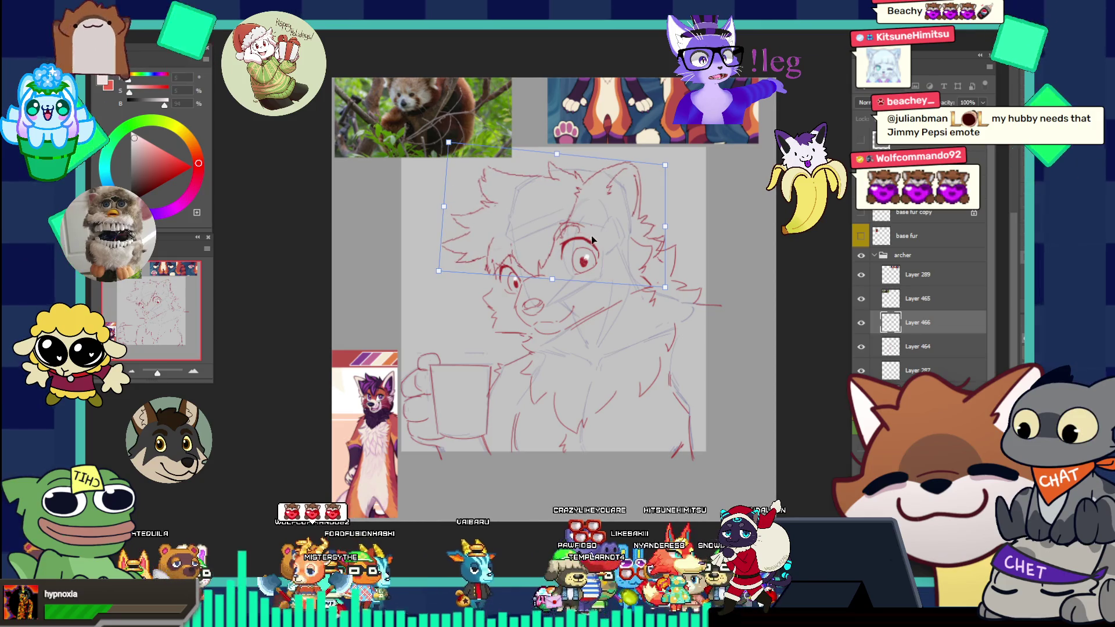
pyautogui.moveTo(666, 235); pyautogui.dragTo(663, 236)
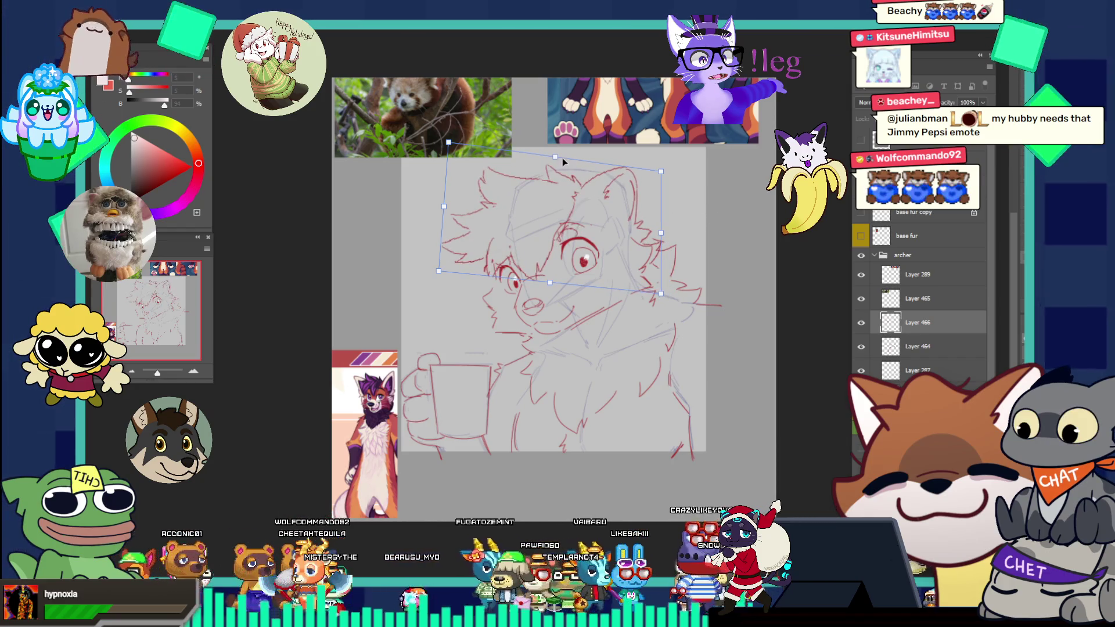
pyautogui.moveTo(559, 163); pyautogui.dragTo(559, 162)
pyautogui.press('Return')
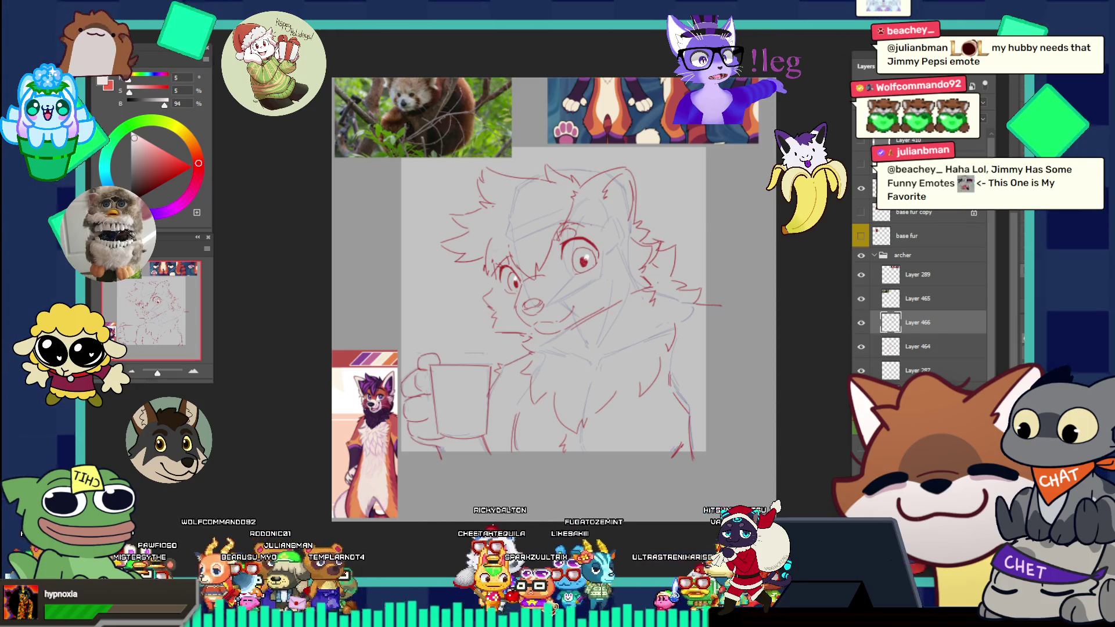
# - In the tall kitsune document, flick the kitsune drawing on and off, then show the ref poses group
pyautogui.hotkey('ctrl', 'Tab')
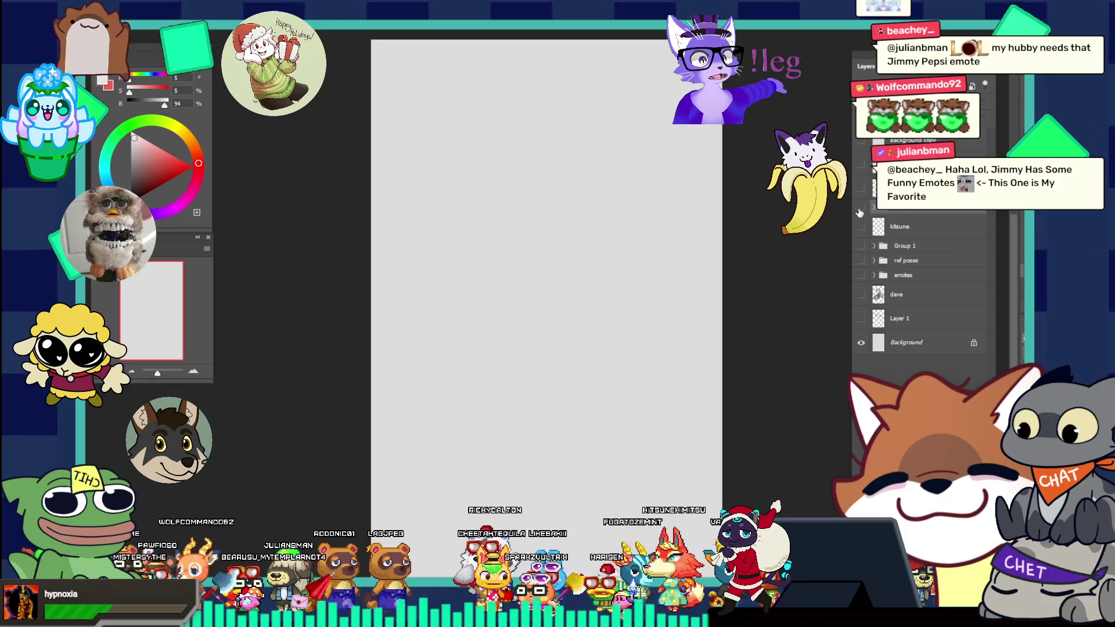
pyautogui.click(861, 210)
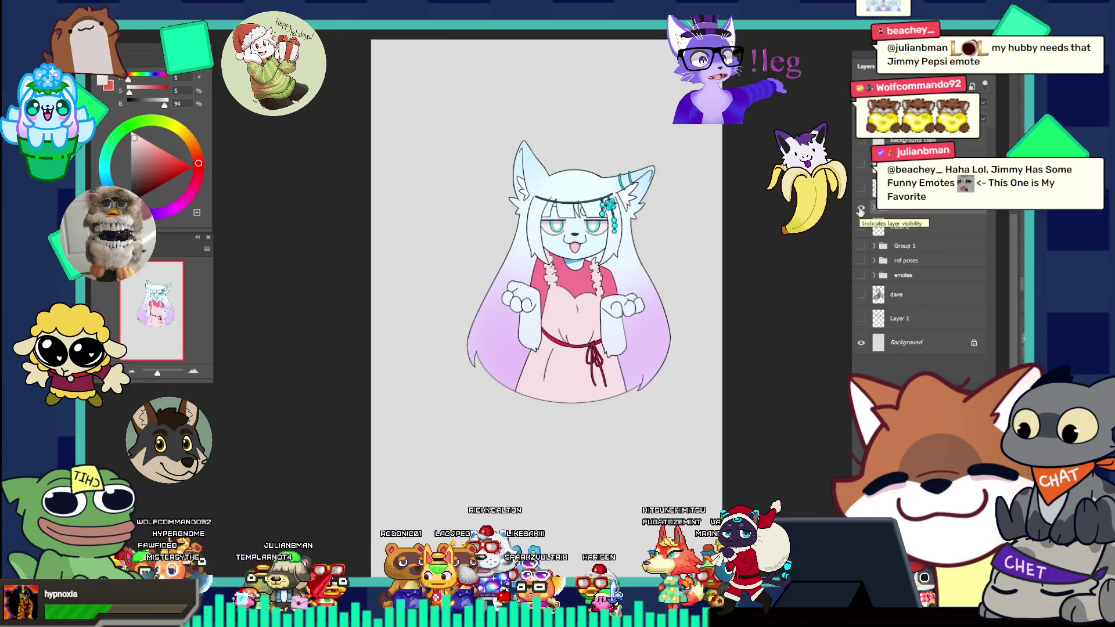
pyautogui.click(860, 210)
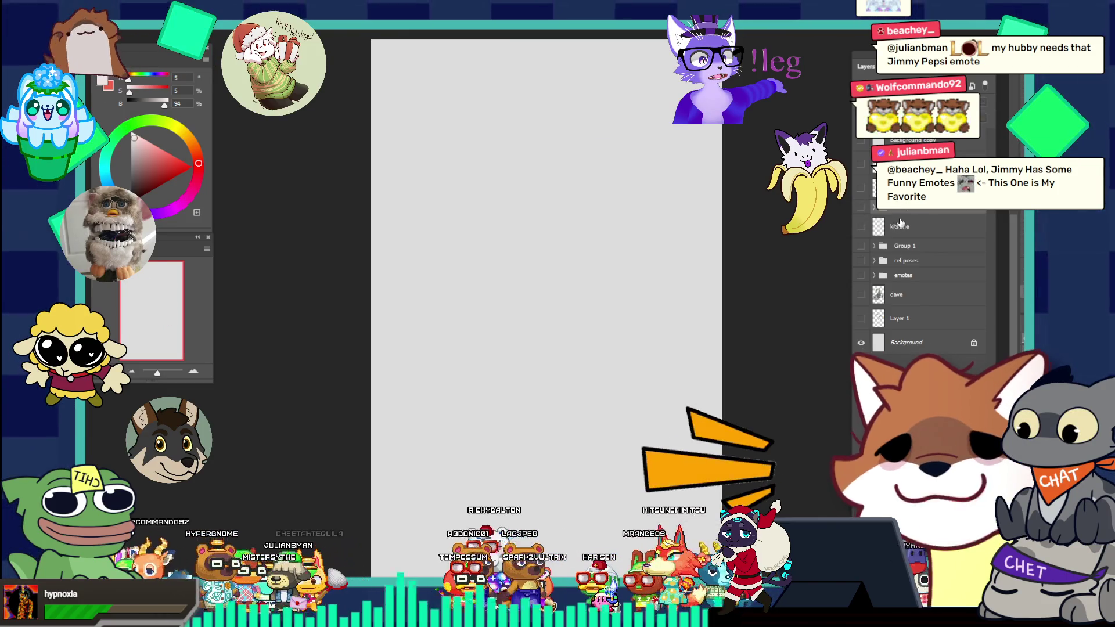
pyautogui.click(861, 210)
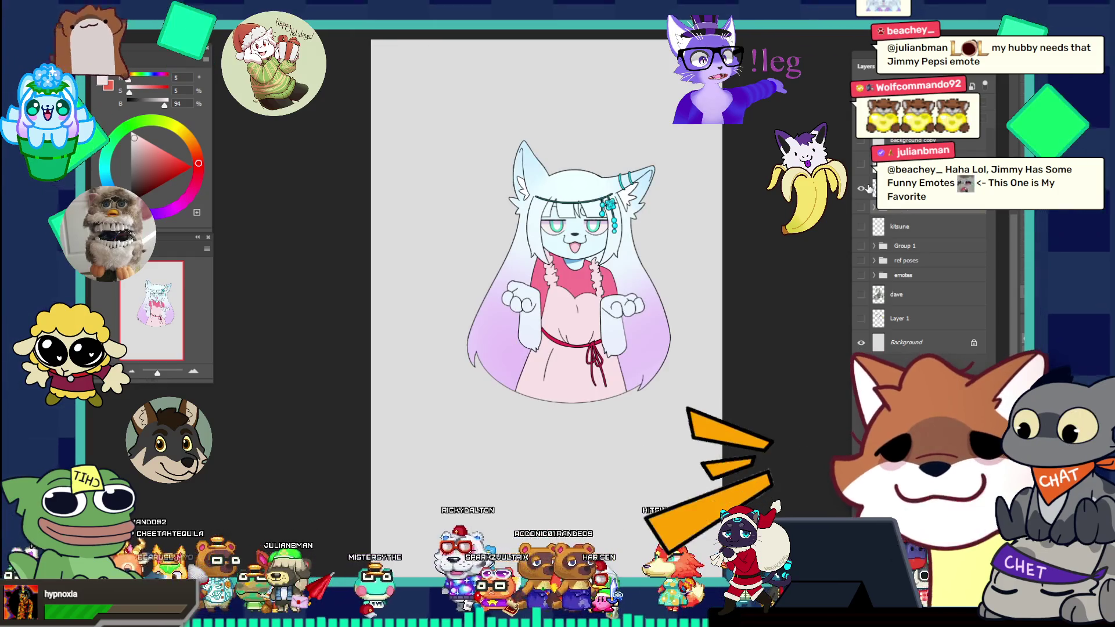
pyautogui.click(861, 210)
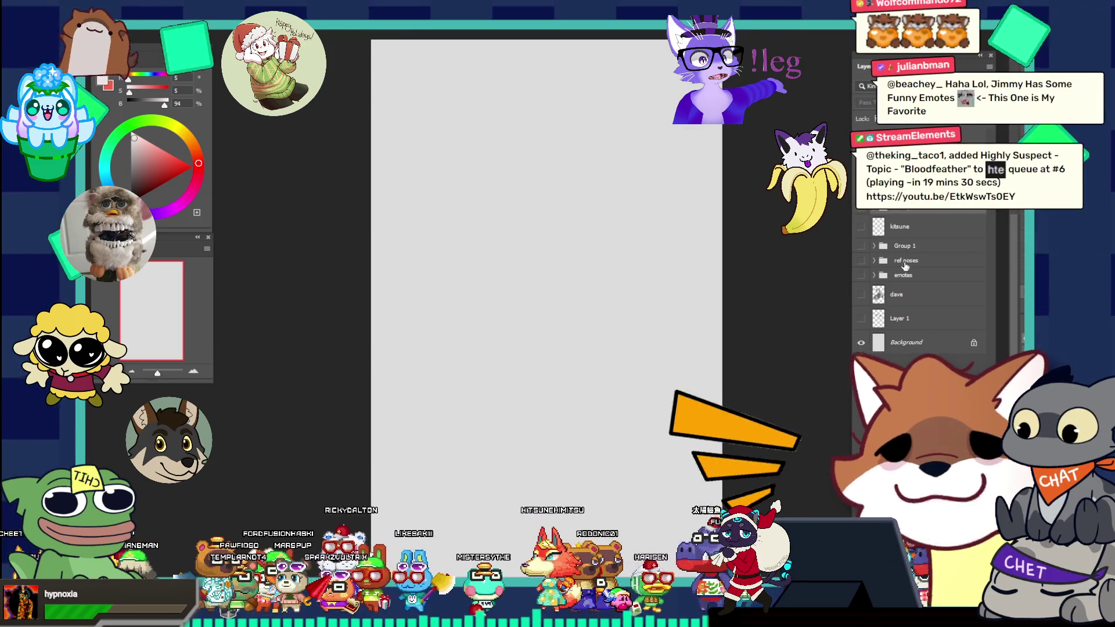
pyautogui.click(862, 260)
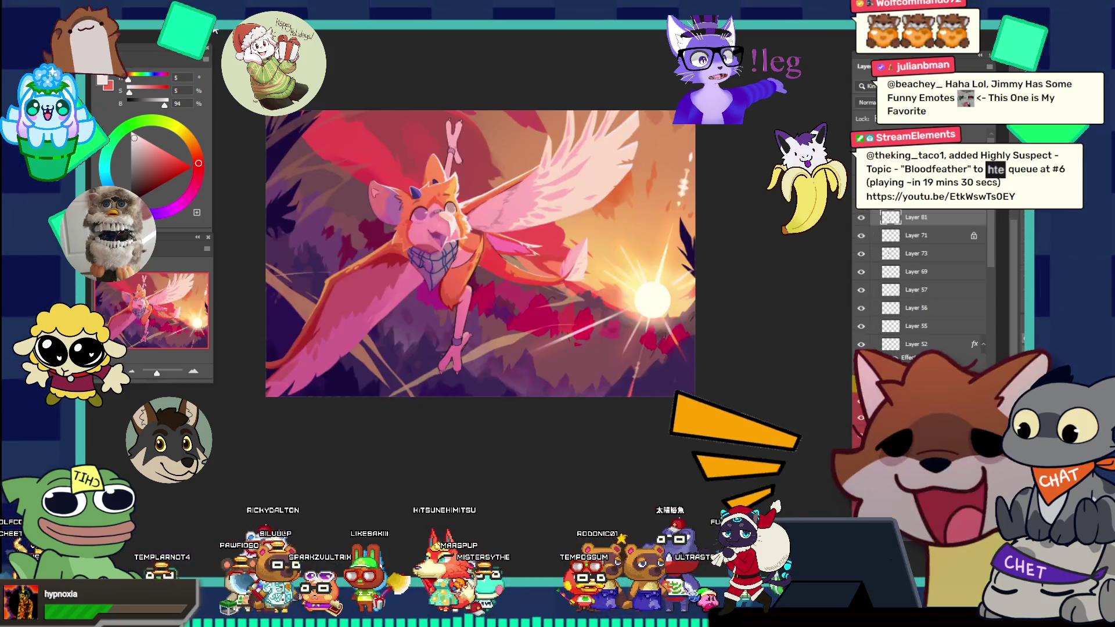
# - Return to the bird painting, zoom around the bandana, and sample its dark red
pyautogui.click(214, 31)
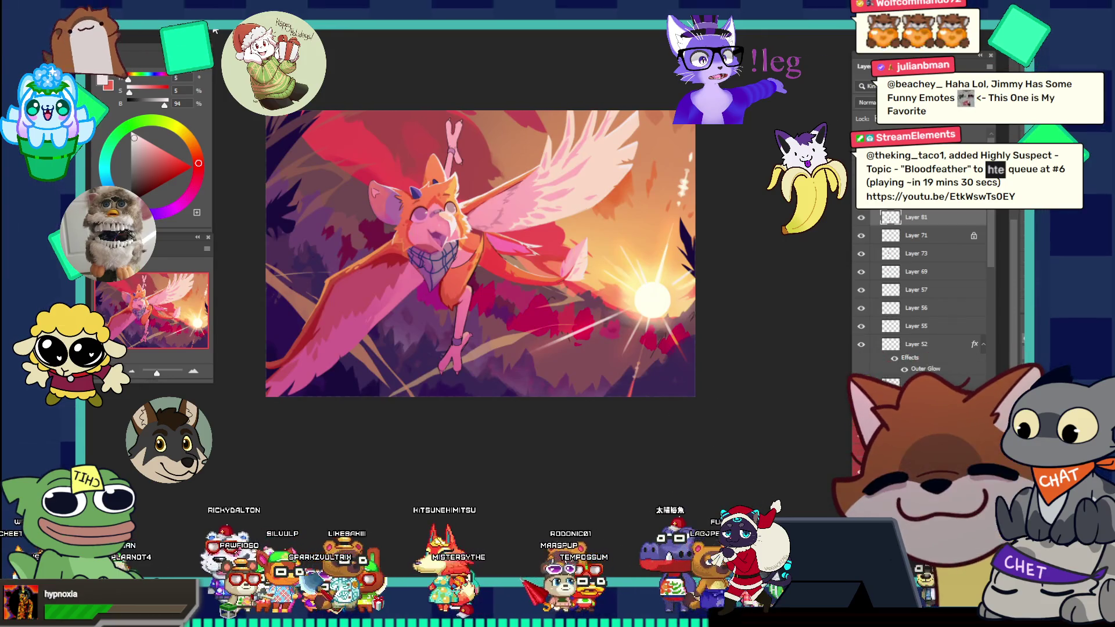
pyautogui.moveTo(500, 289)
pyautogui.mouseDown()
pyautogui.moveTo(550, 227)
pyautogui.moveTo(490, 156)
pyautogui.mouseUp()
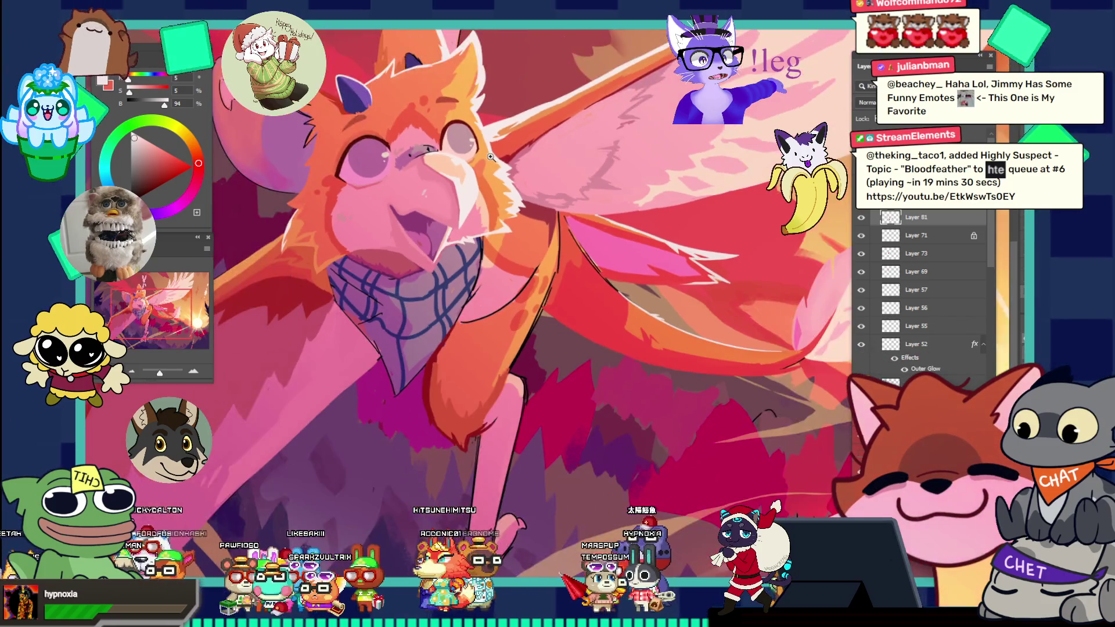
pyautogui.moveTo(581, 224)
pyautogui.mouseDown()
pyautogui.moveTo(509, 192)
pyautogui.moveTo(481, 193)
pyautogui.moveTo(483, 235)
pyautogui.moveTo(422, 206)
pyautogui.mouseUp()
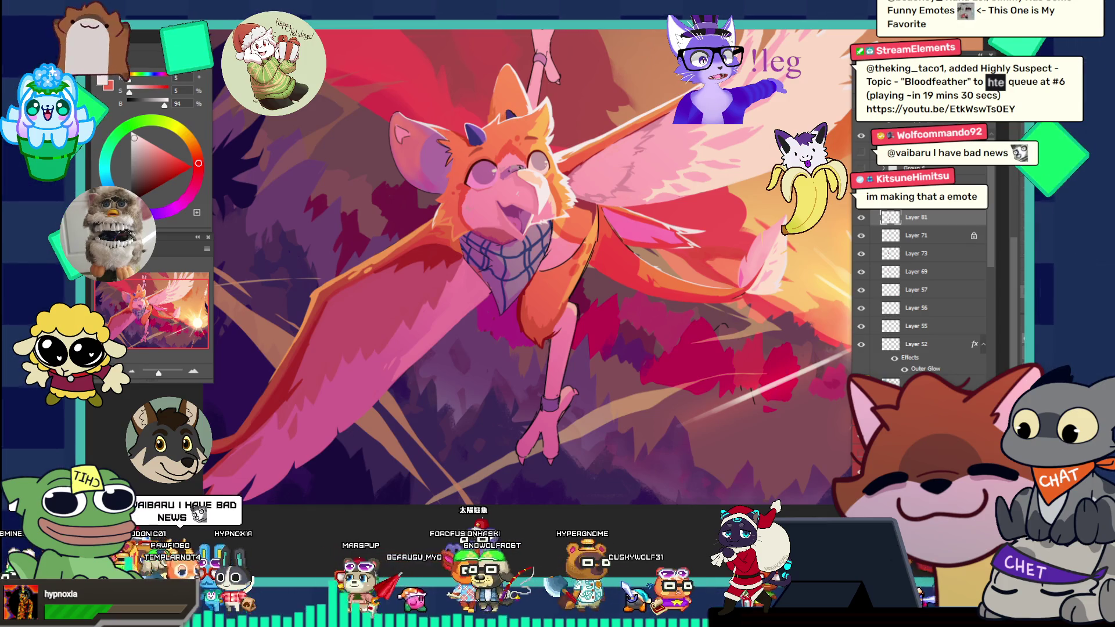
pyautogui.click(461, 254)
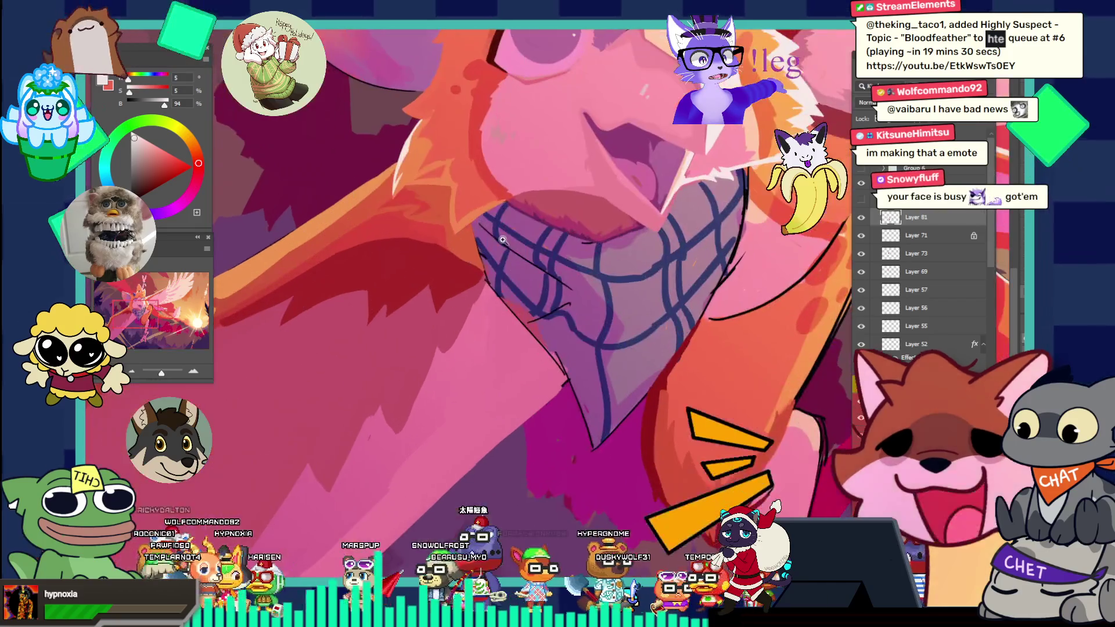
pyautogui.keyDown('alt'); pyautogui.click(445, 243); pyautogui.keyUp('alt')
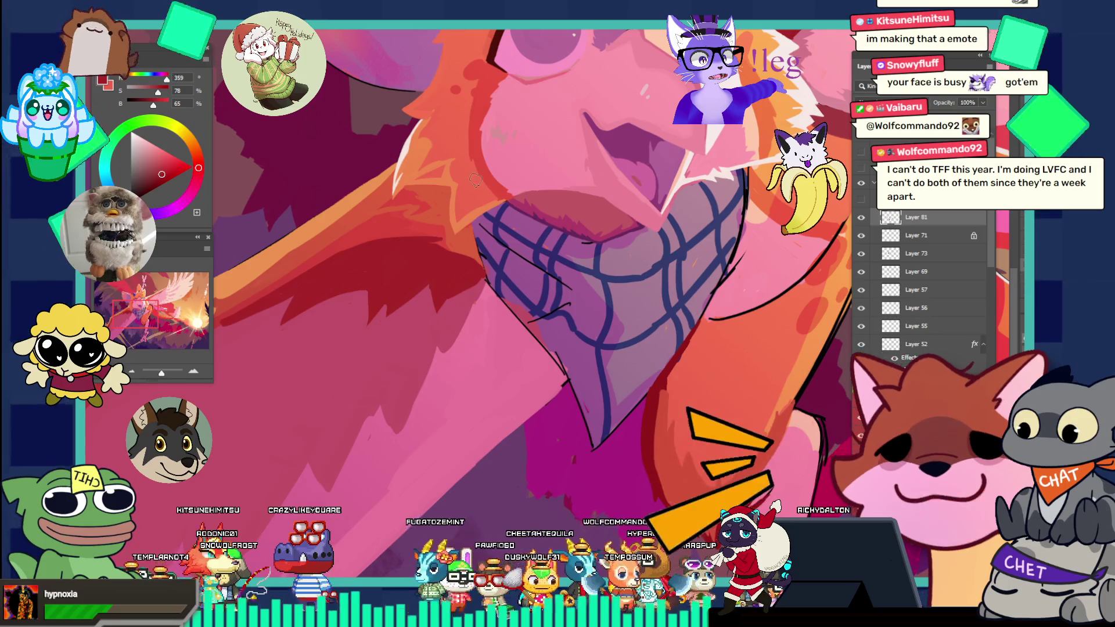
# - Fit the whole bird in view, then zoom close in on its beak and face
pyautogui.hotkey('ctrl', '0')
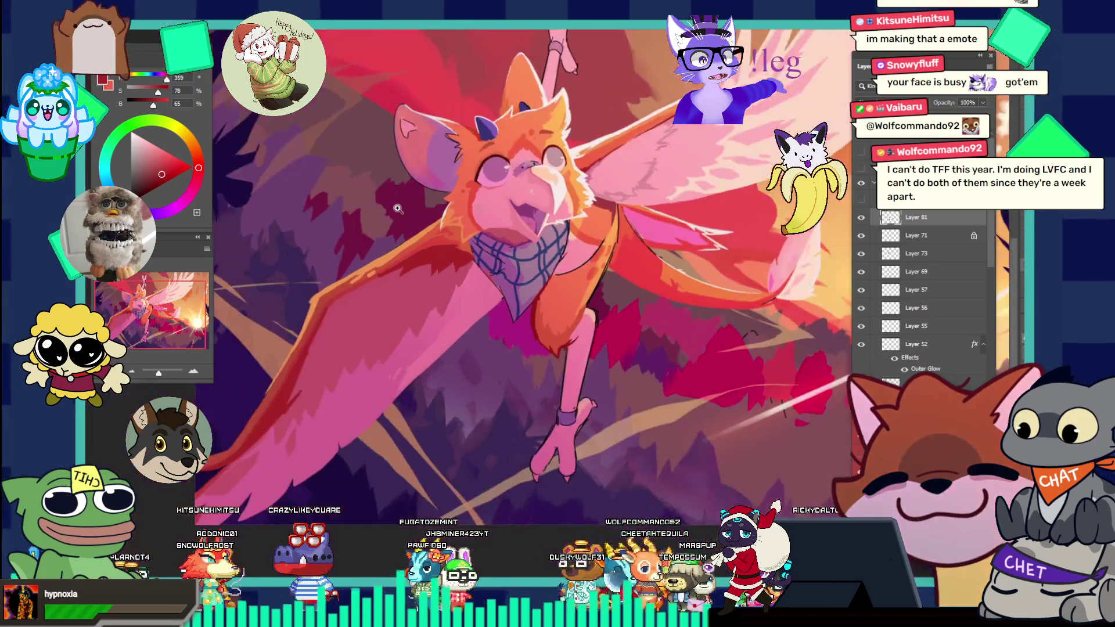
pyautogui.hotkey('ctrl', '-')
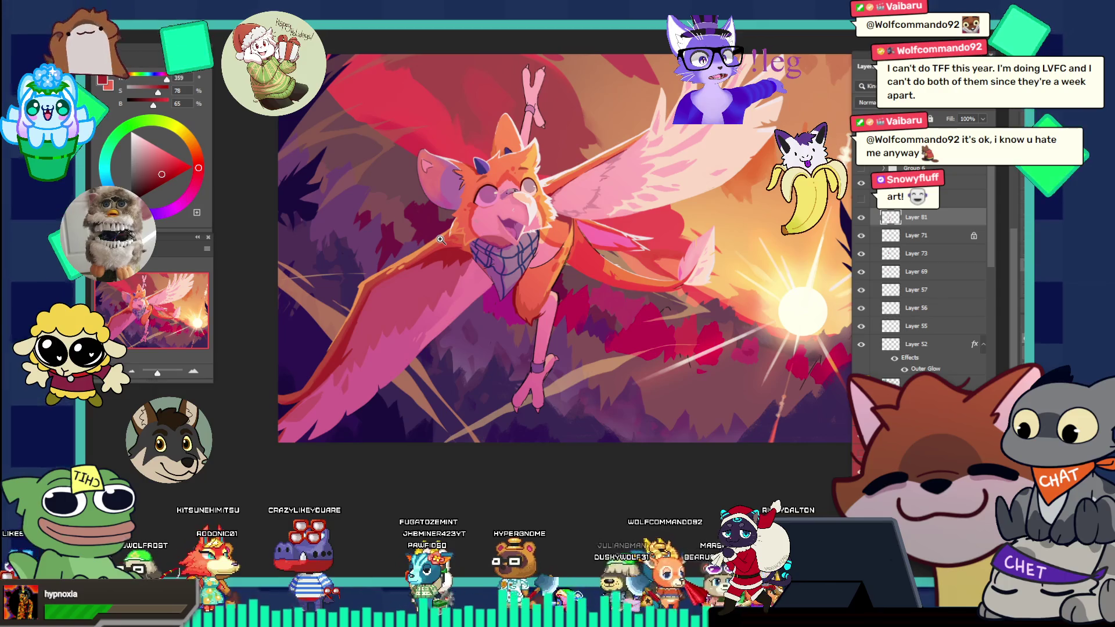
pyautogui.click(510, 222)
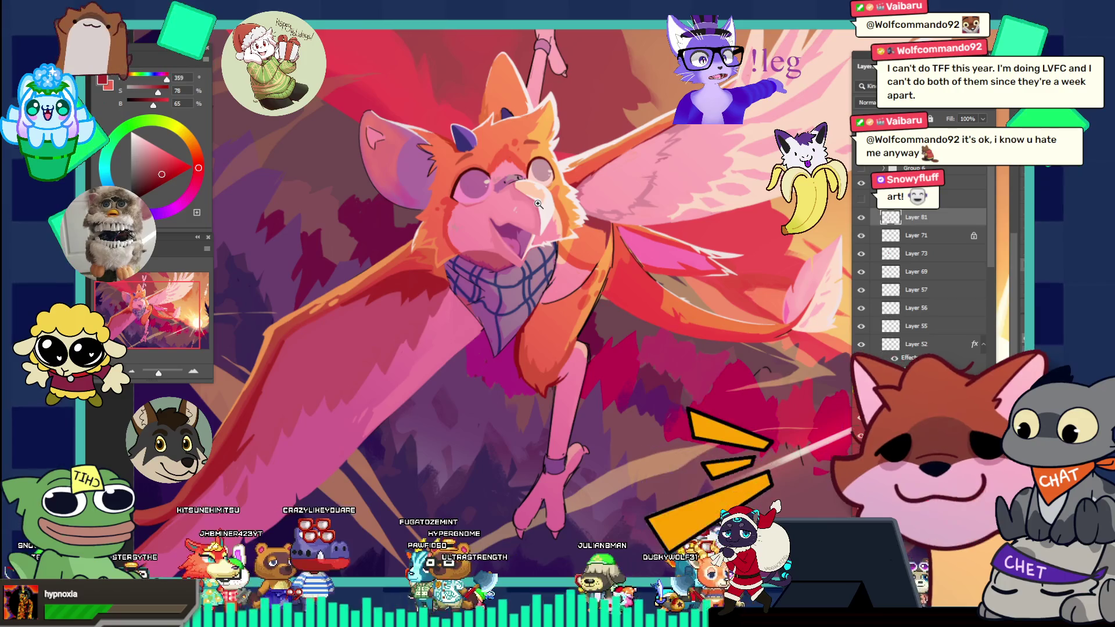
pyautogui.click(482, 187)
# - Sample the bird's orange fur, swap briefly to muted mauve, and resample orange for brushing around the face
pyautogui.press('i')
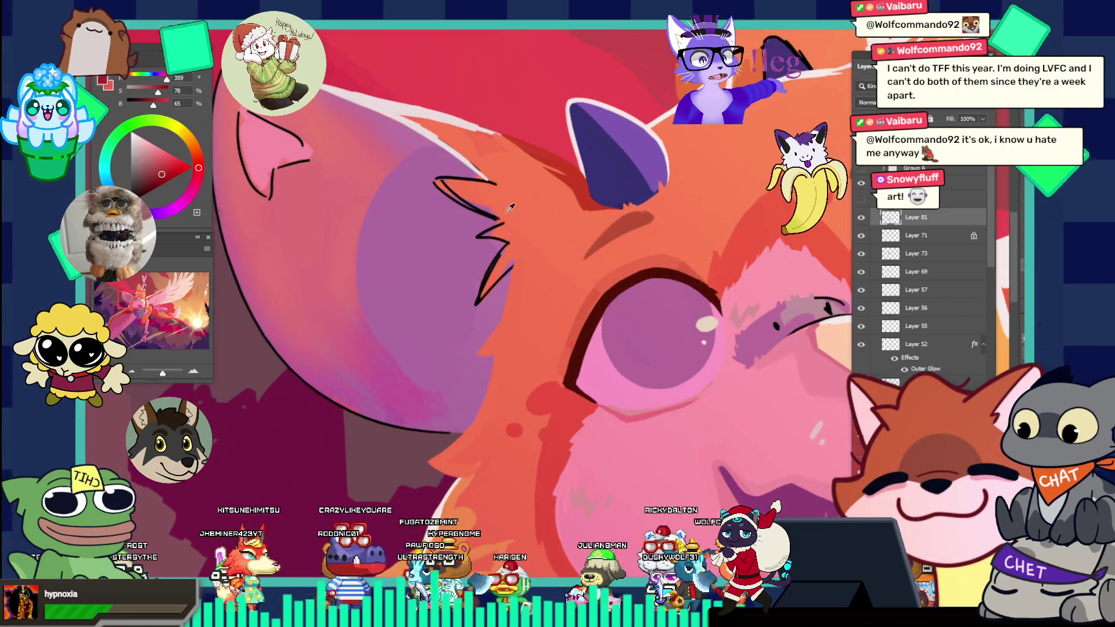
pyautogui.click(512, 199)
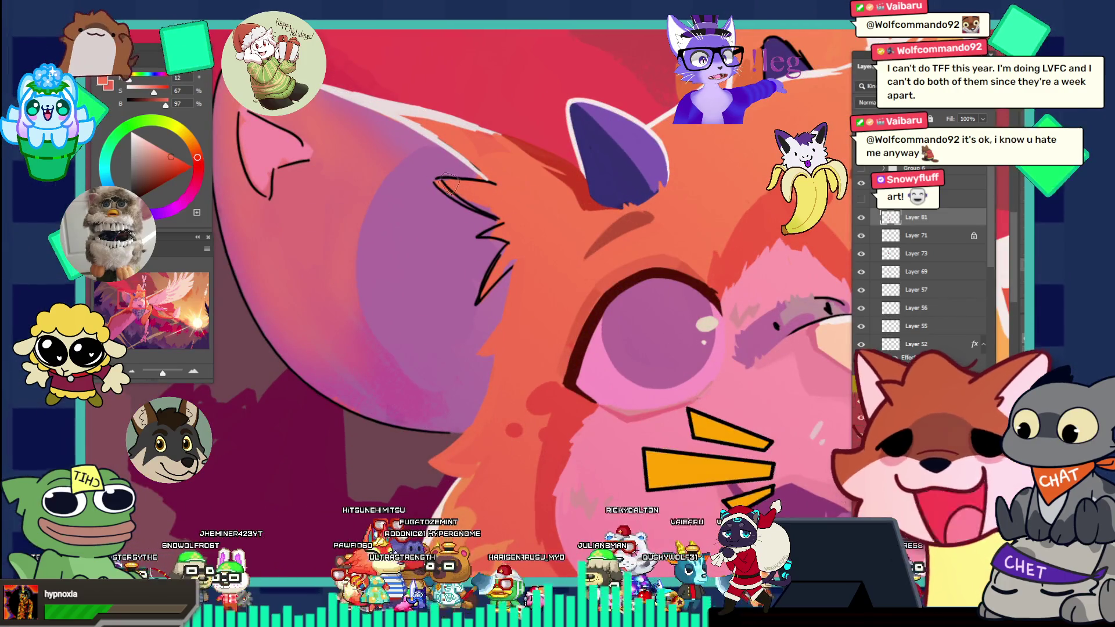
pyautogui.press('b')
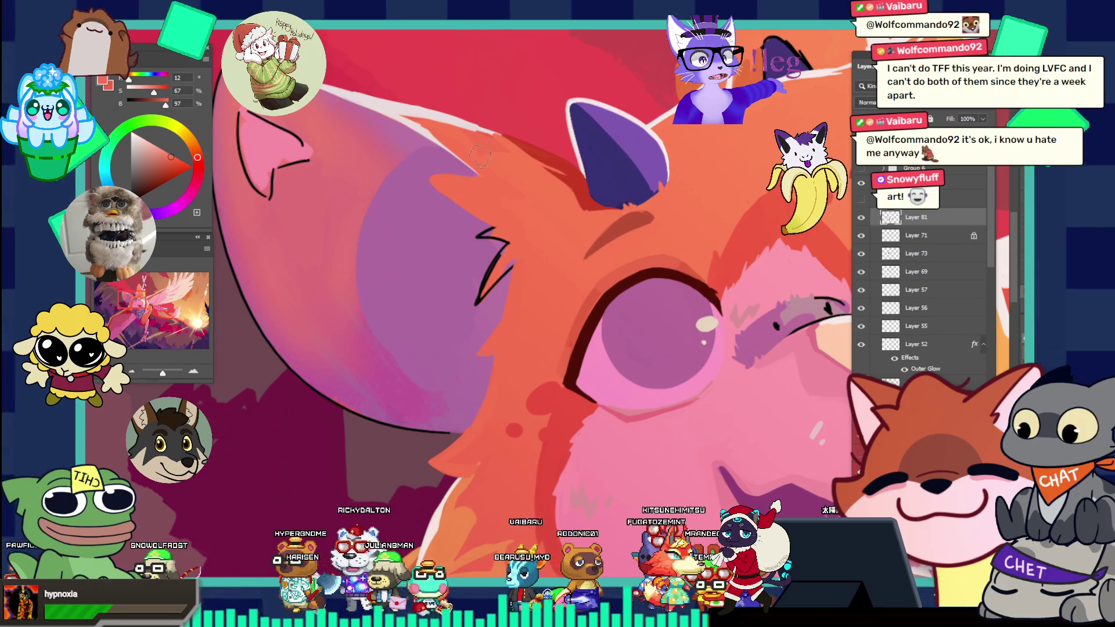
pyautogui.keyDown('ctrl'); pyautogui.click(462, 133); pyautogui.keyUp('ctrl')
pyautogui.press('x')
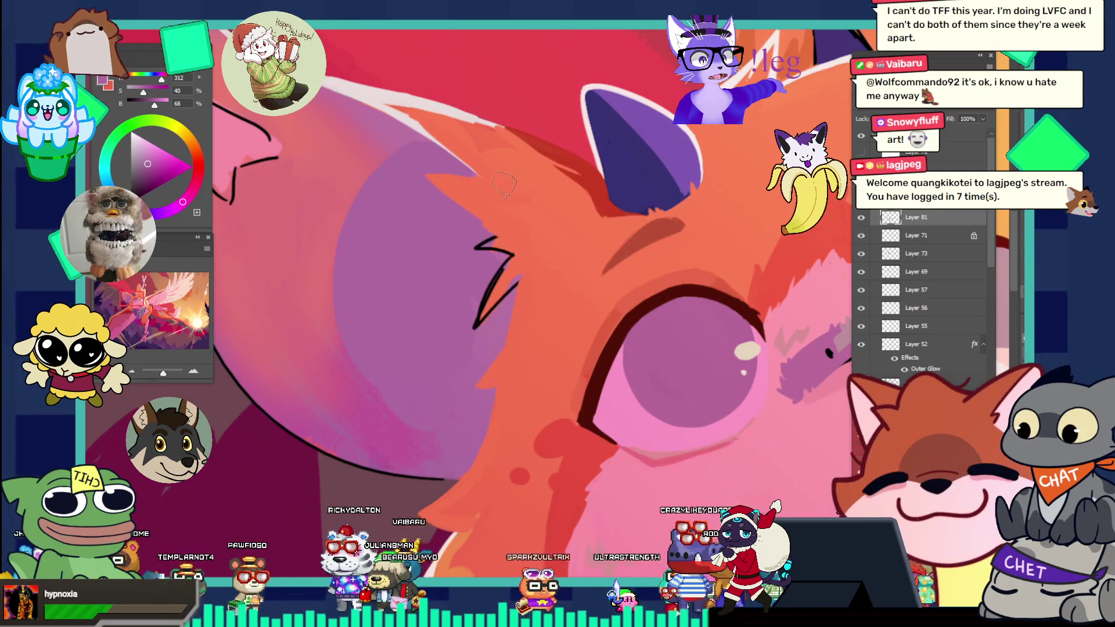
pyautogui.scroll(-5, 499, 203)
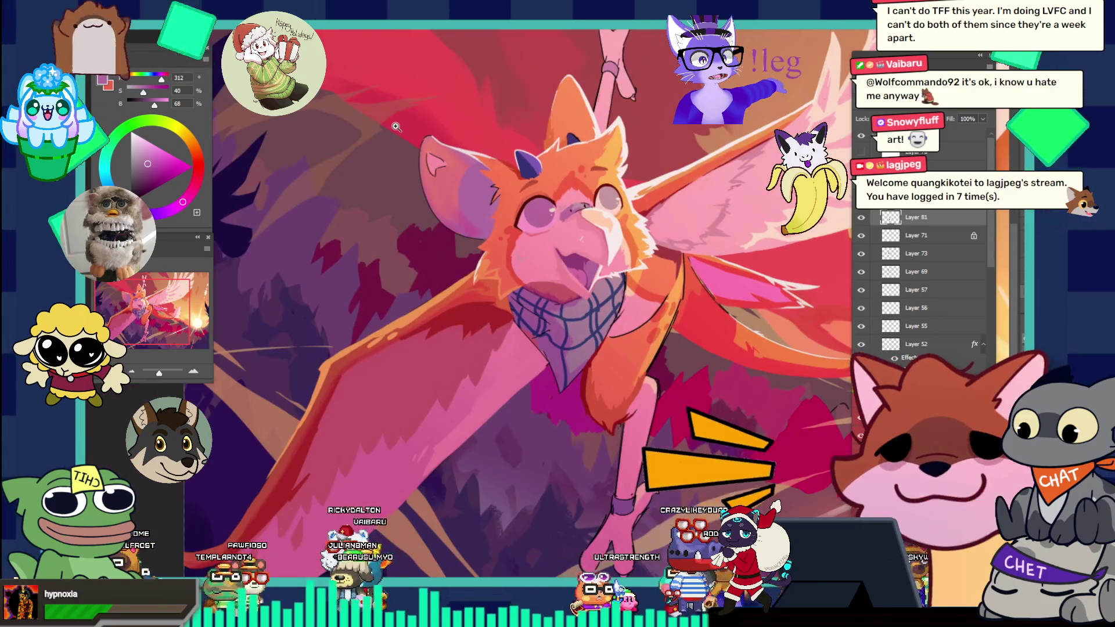
pyautogui.scroll(5, 516, 201)
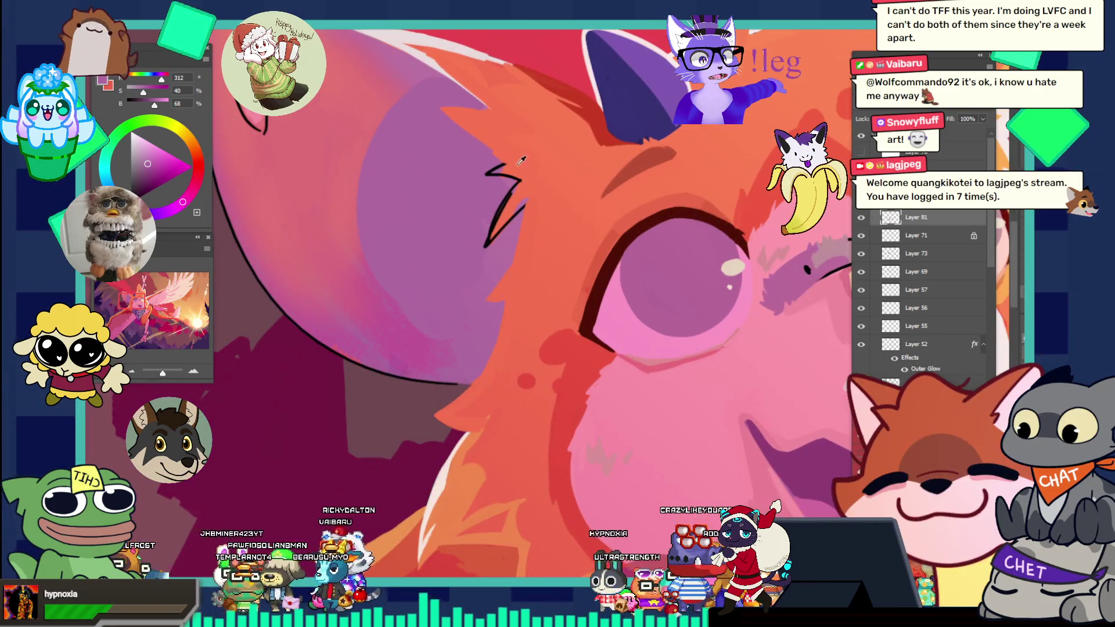
pyautogui.keyDown('alt'); pyautogui.click(538, 112); pyautogui.keyUp('alt')
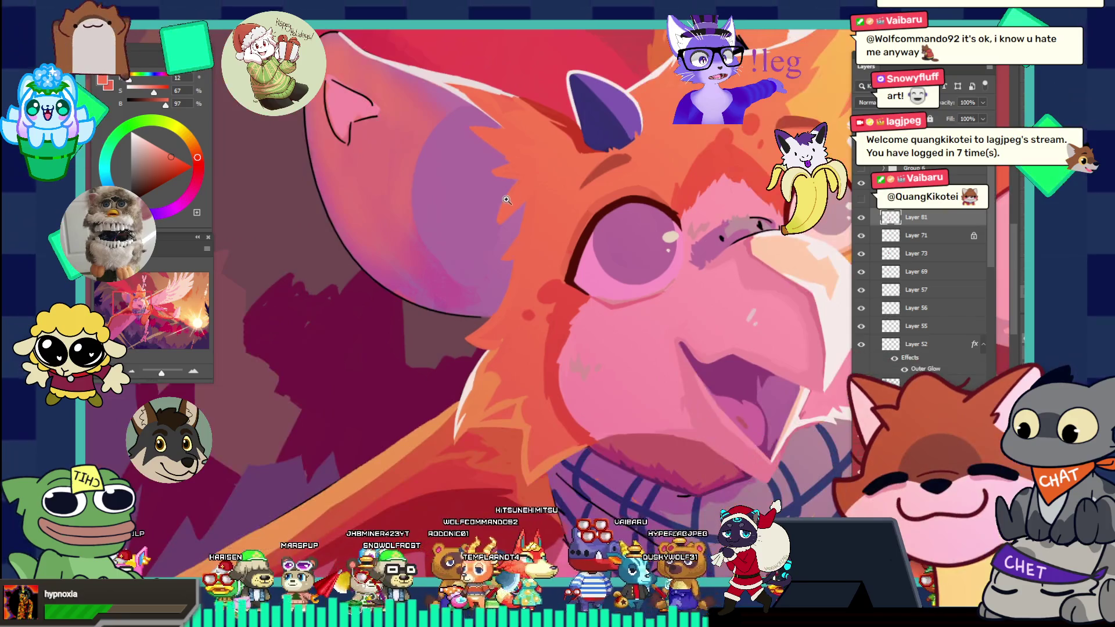
# - Resample the red-orange fur beside the eye (about 13, 67, 95) and fit the whole painting on screen
pyautogui.click(537, 171)
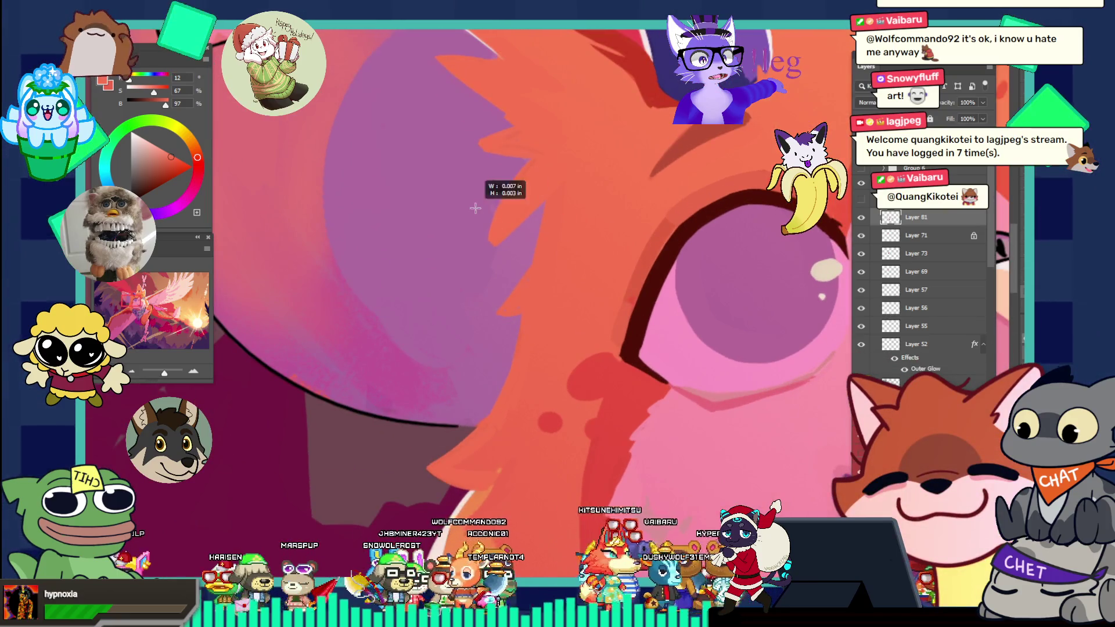
pyautogui.hotkey('ctrl', 'alt', 'c')
pyautogui.click(605, 253)
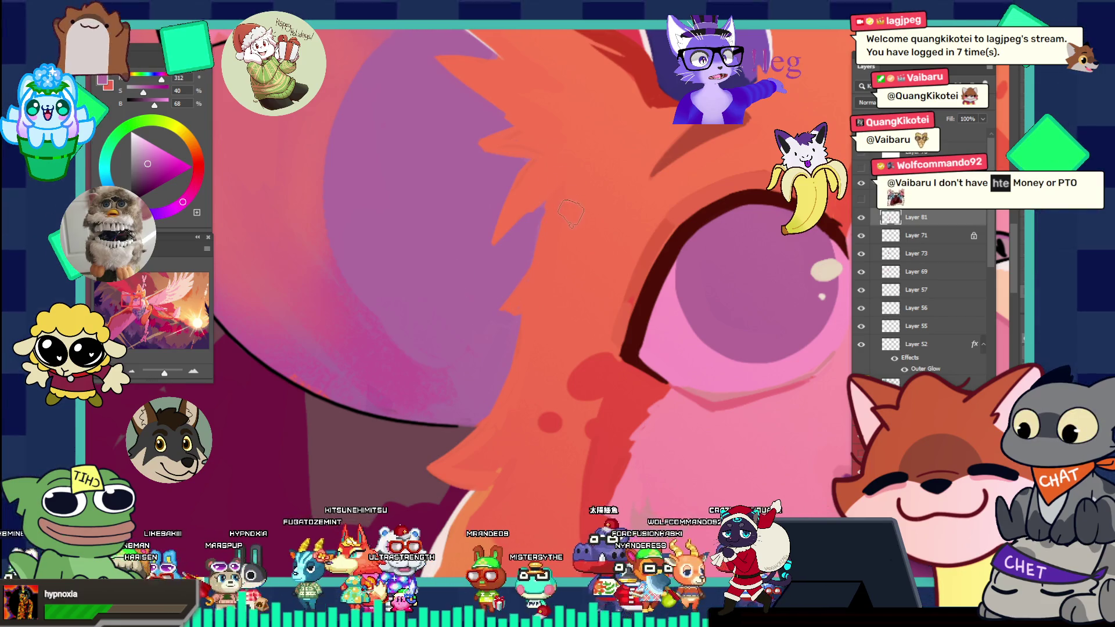
pyautogui.keyDown('alt'); pyautogui.click(560, 210); pyautogui.keyUp('alt')
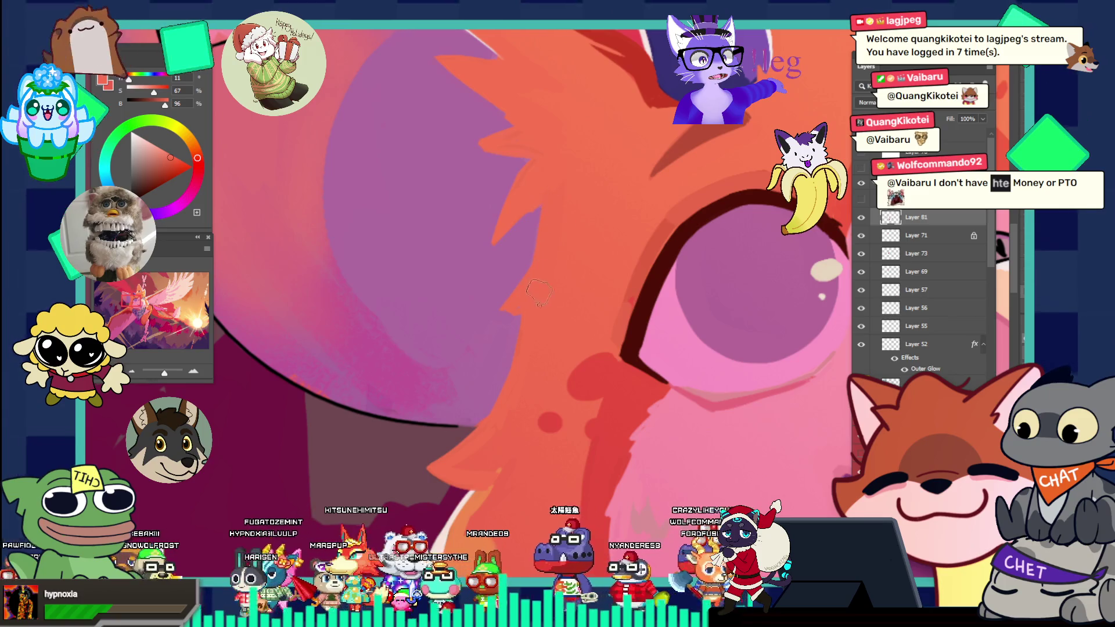
pyautogui.hotkey('ctrl', '0')
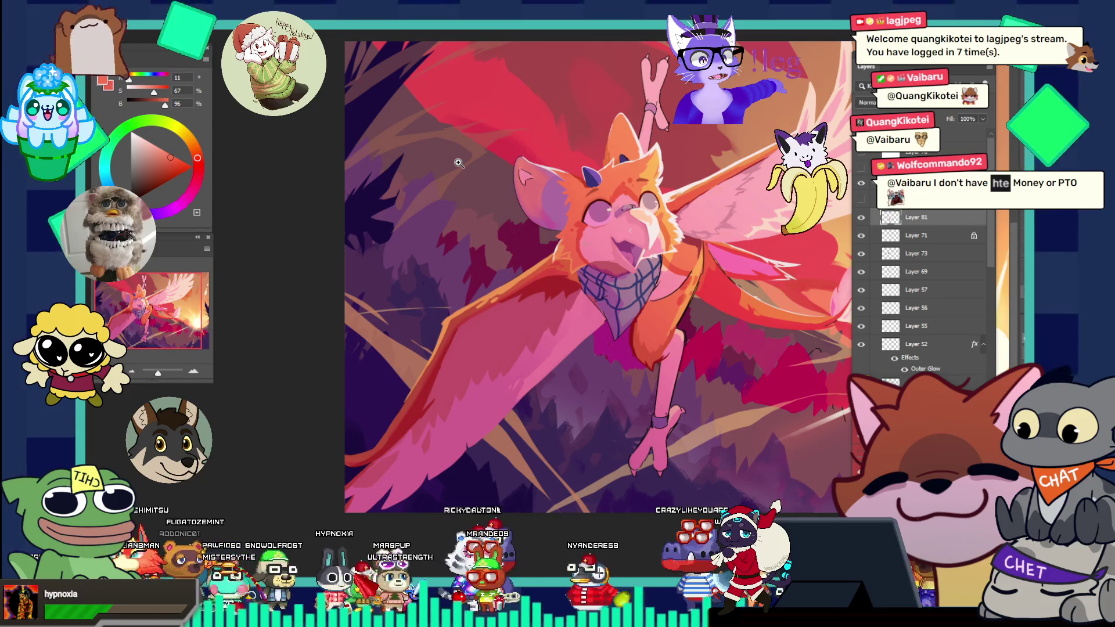
# - Zoom in close on the ear edge and sample the near-white highlight colour
pyautogui.click(570, 185)
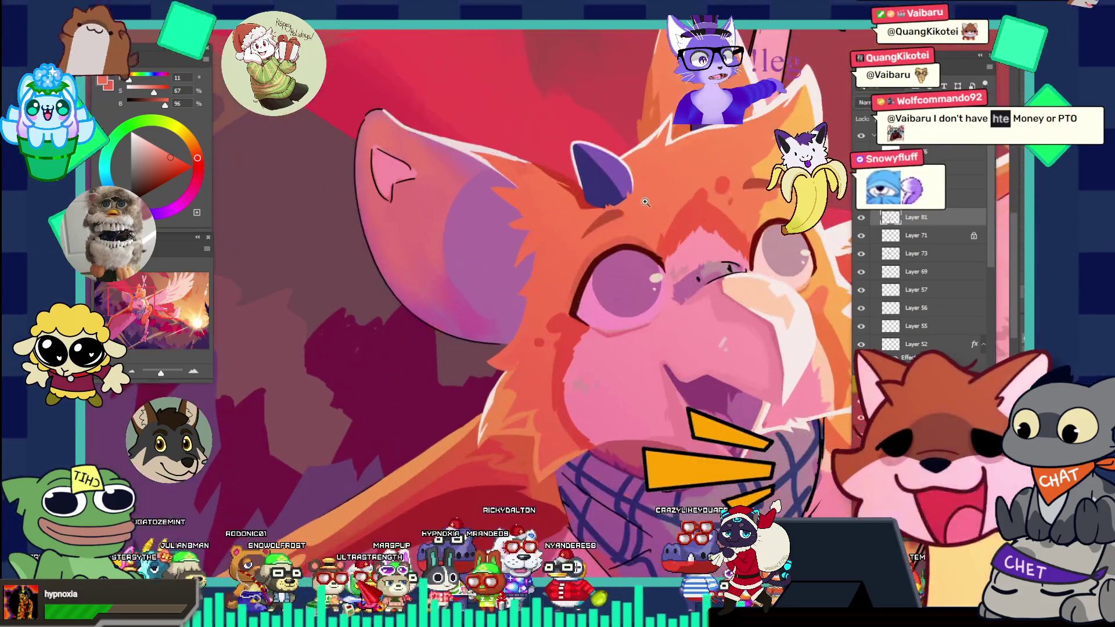
pyautogui.click(570, 185)
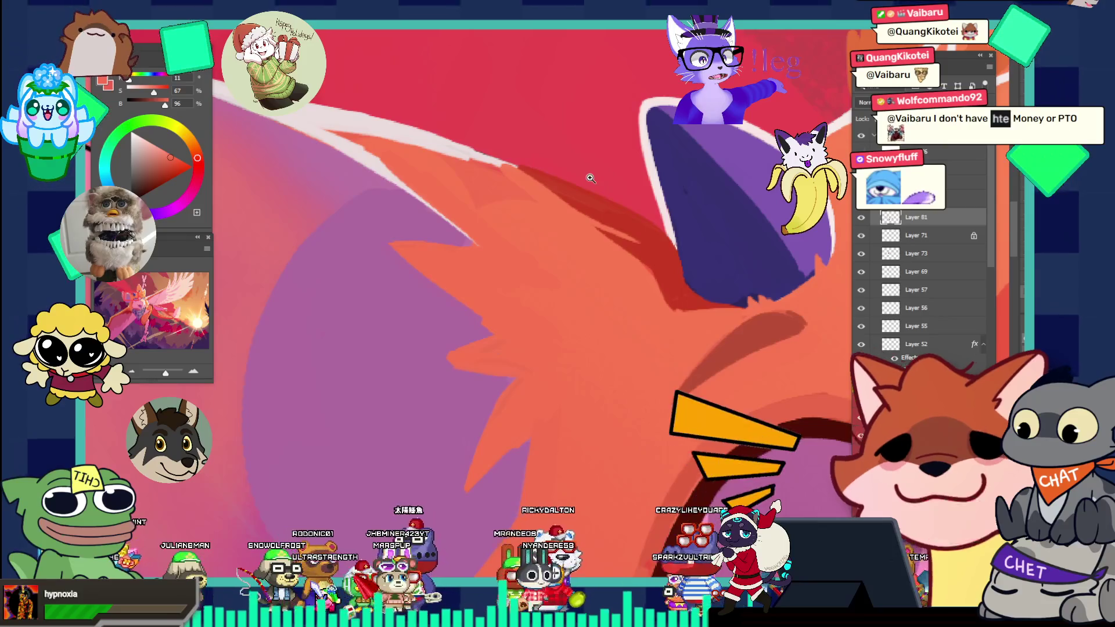
pyautogui.keyDown('alt'); pyautogui.click(486, 203); pyautogui.keyUp('alt')
pyautogui.click(531, 171)
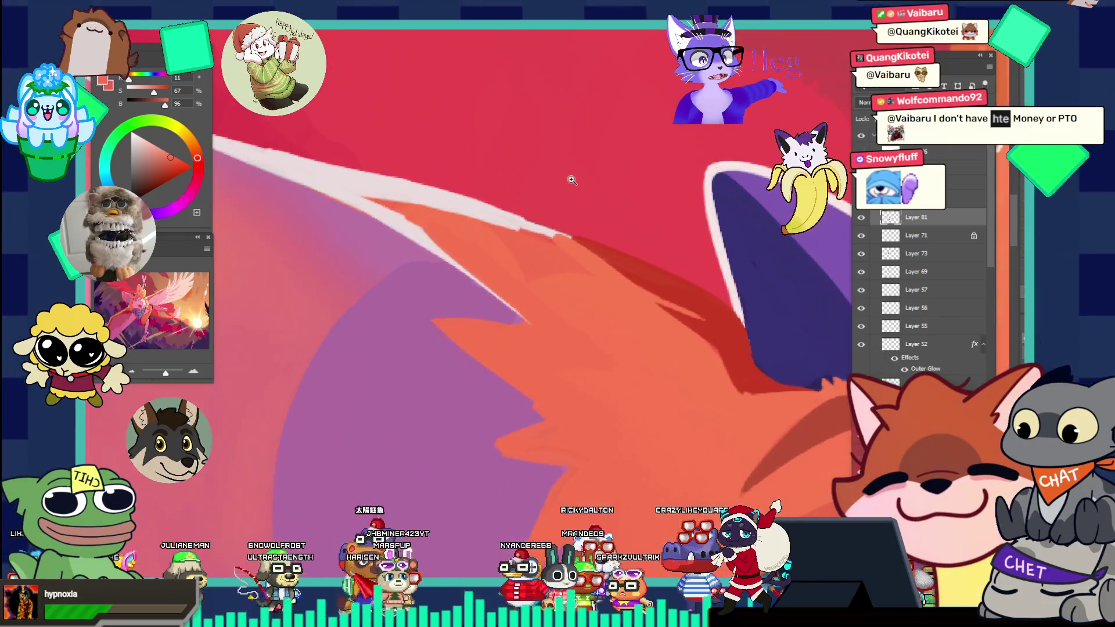
pyautogui.keyDown('alt'); pyautogui.click(522, 226); pyautogui.keyUp('alt')
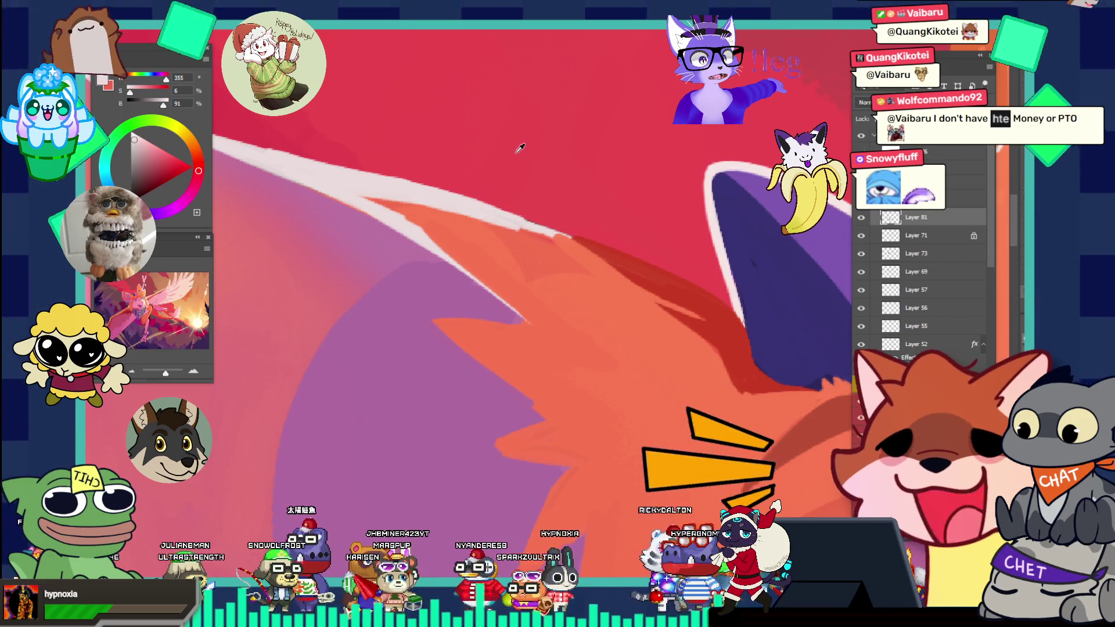
pyautogui.keyDown('alt'); pyautogui.click(522, 223); pyautogui.keyUp('alt')
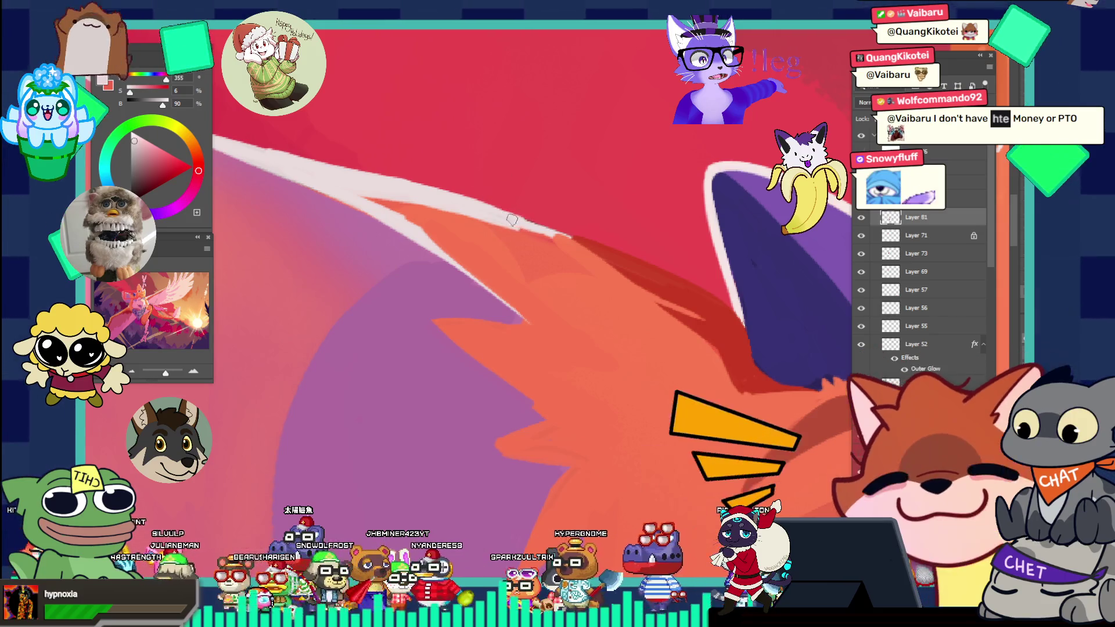
# - Brush the white highlight along the ear edge, undo a stray stroke, and resample orange (about 12, 67, 97)
pyautogui.moveTo(533, 229); pyautogui.dragTo(570, 239)
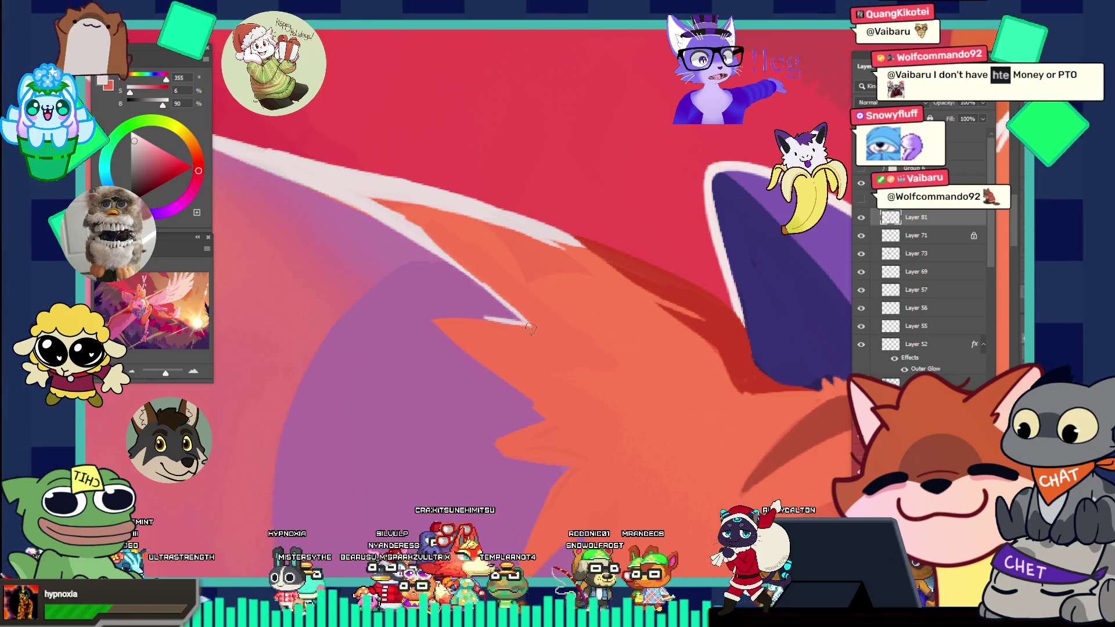
pyautogui.hotkey('ctrl', 'z')
pyautogui.keyDown('alt'); pyautogui.click(533, 257); pyautogui.keyUp('alt')
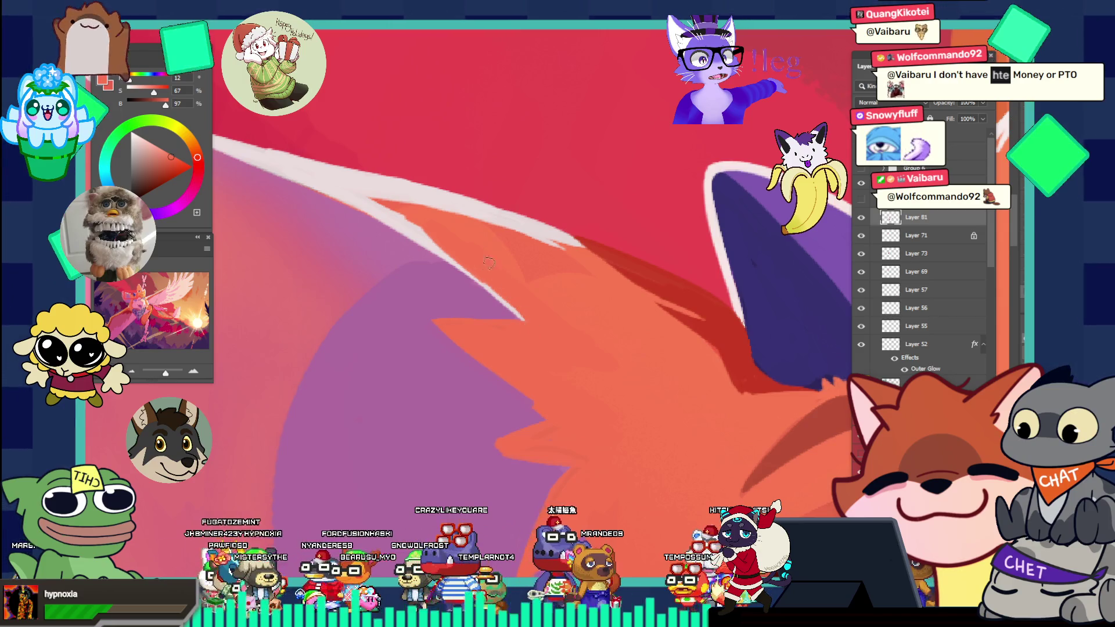
pyautogui.scroll(-5, 405, 214)
pyautogui.scroll(-5, 609, 300)
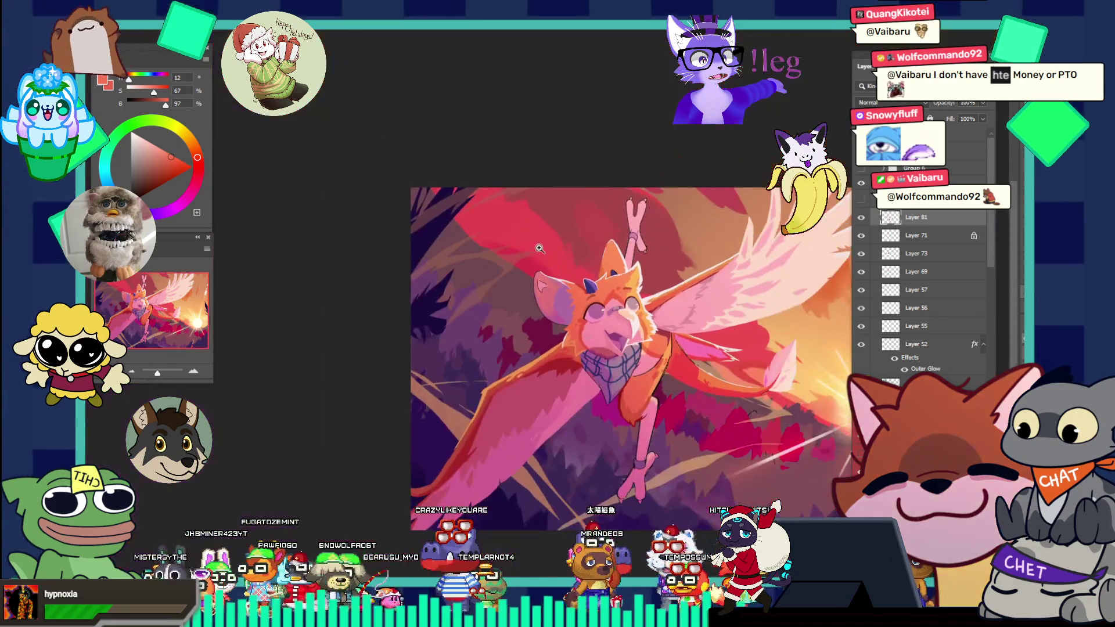
# - Briefly preview the eagle reference photo layer, then zoom in on the artwork
pyautogui.scroll(5, 646, 329)
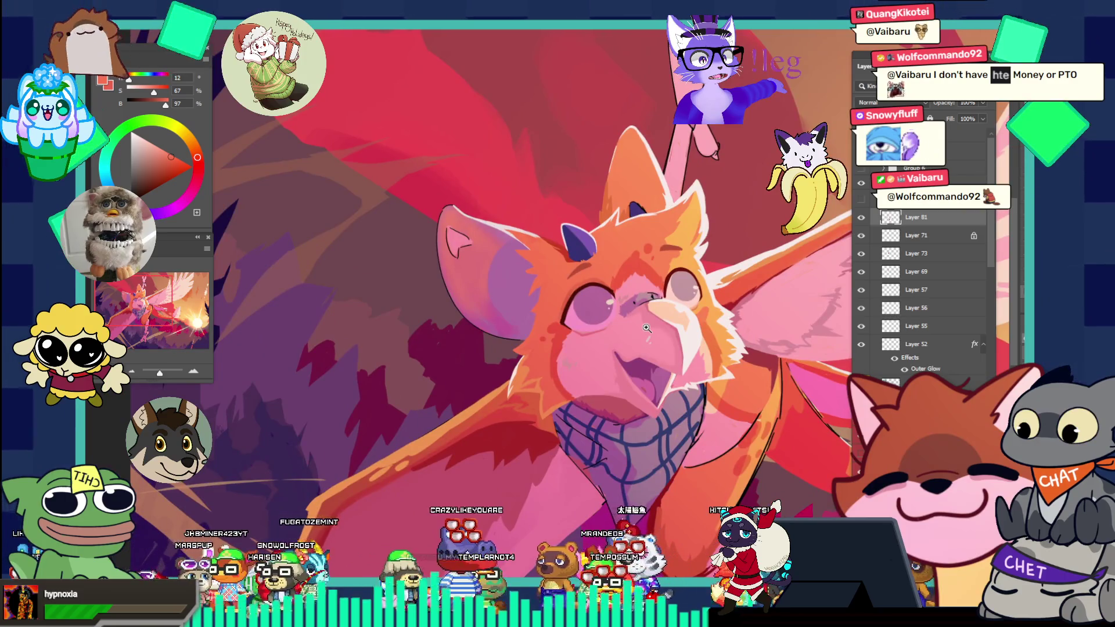
pyautogui.click(862, 200)
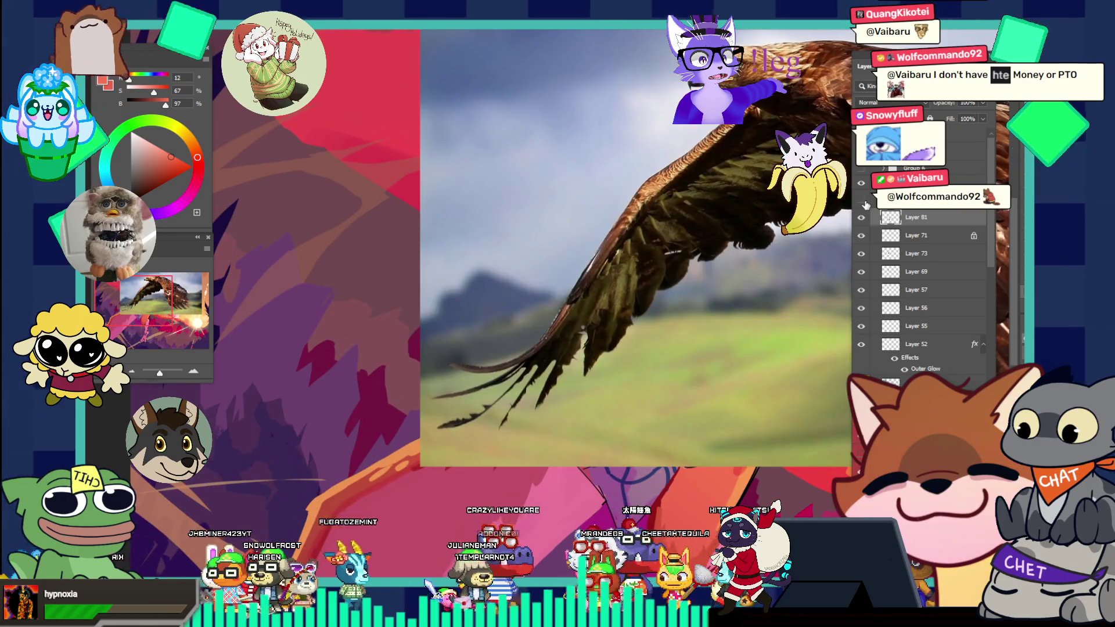
pyautogui.click(862, 200)
pyautogui.scroll(-5, 698, 333)
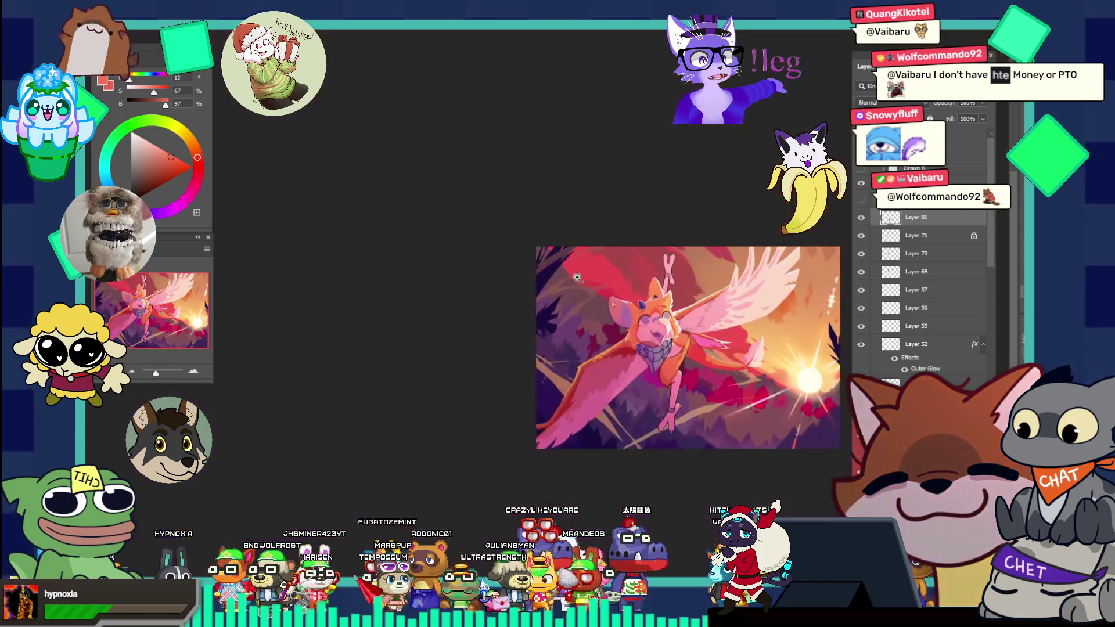
pyautogui.click(688, 329)
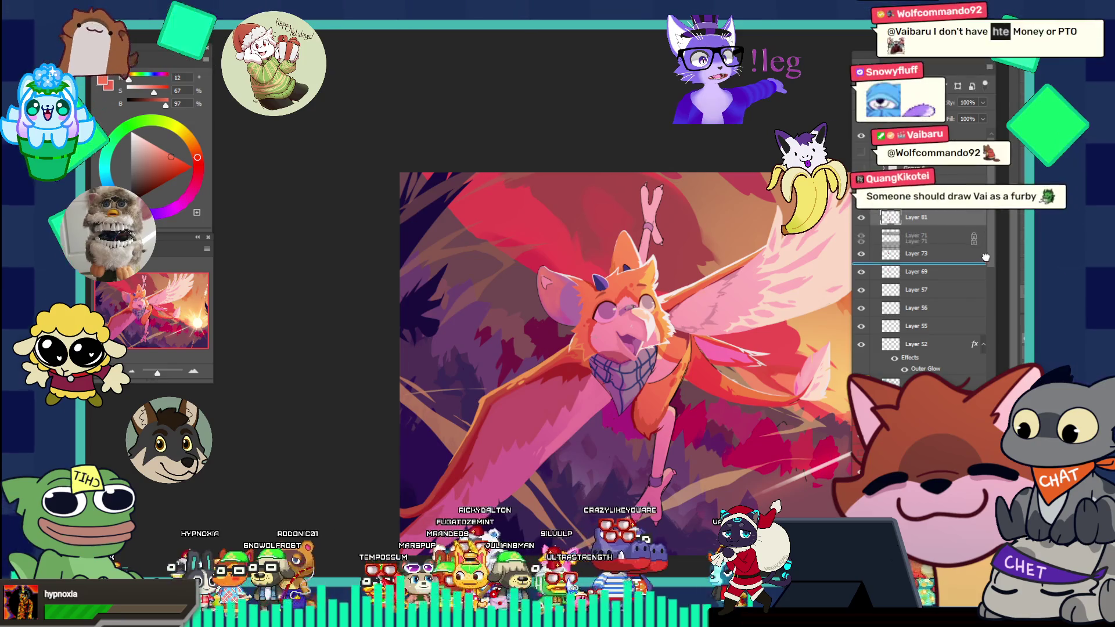
# - Try moving Layer 71 below Layer 73, undo it, and hide the budgie reference sheet
pyautogui.moveTo(941, 235); pyautogui.dragTo(941, 262)
pyautogui.hotkey('ctrl', 'z')
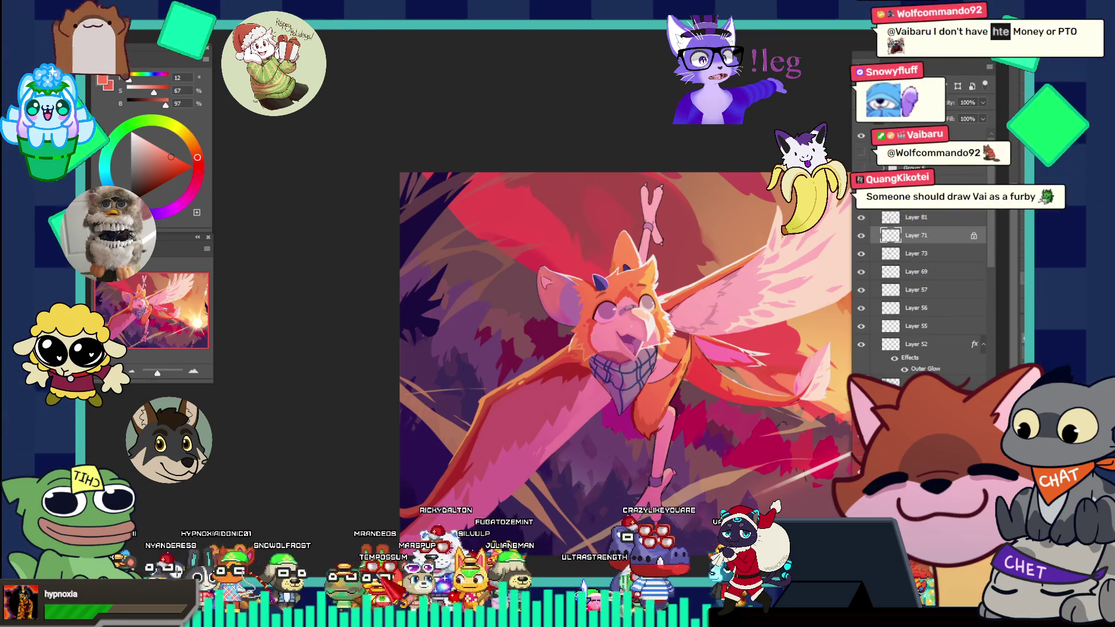
pyautogui.scroll(3, 521, 234)
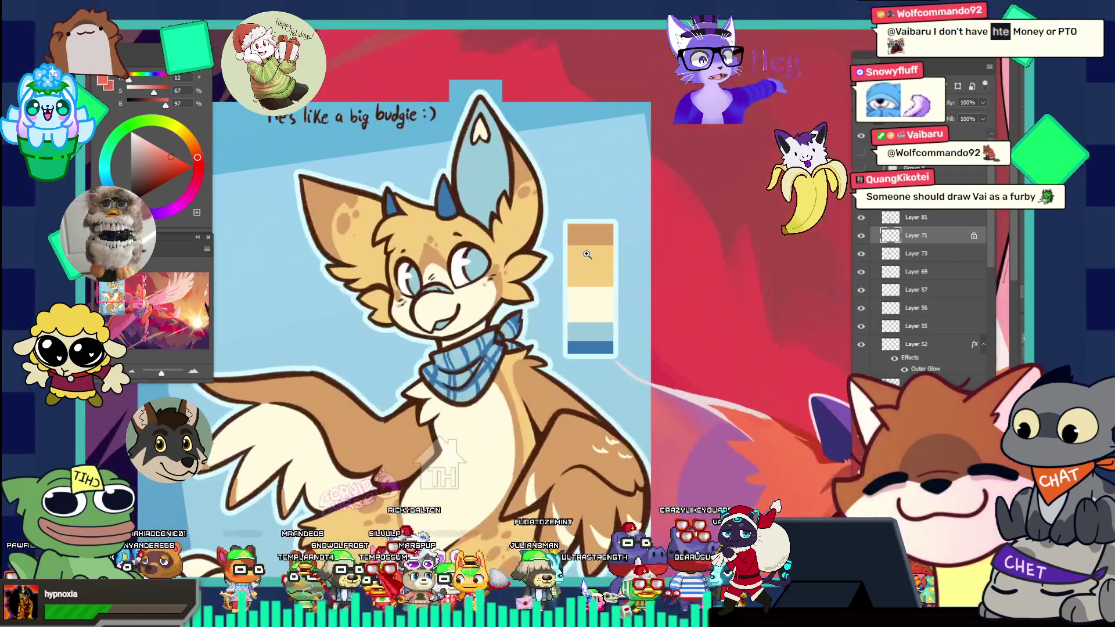
pyautogui.scroll(-3, 521, 233)
pyautogui.scroll(2, 682, 324)
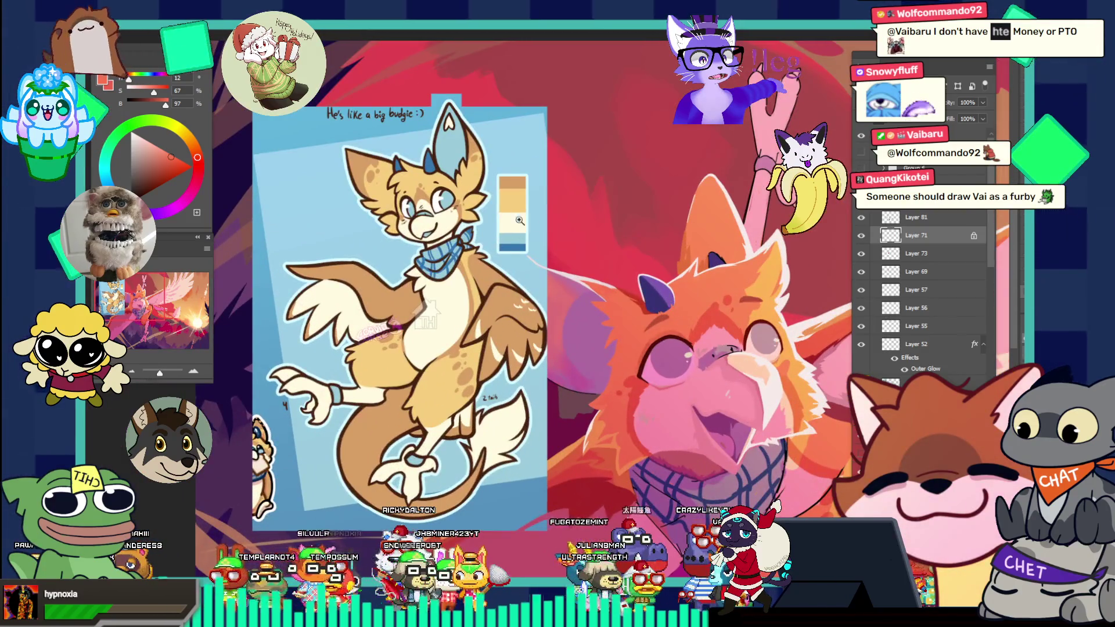
pyautogui.hotkey('ctrl', 'z')
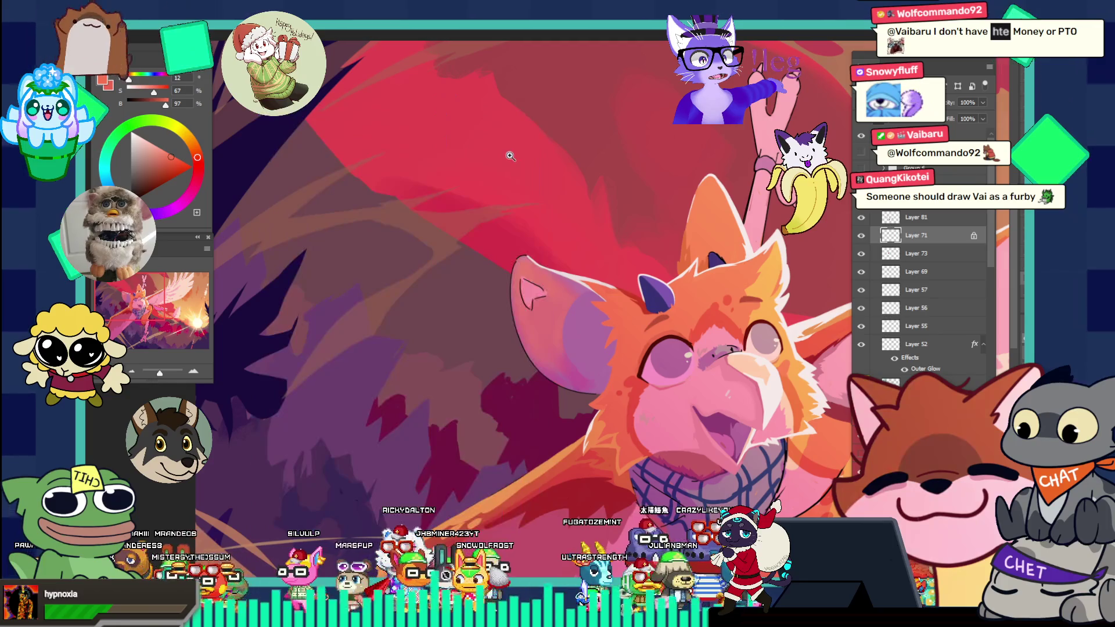
# - Zoom in on the ear edge and pick up its orange as the paint colour
pyautogui.click(620, 290)
pyautogui.keyDown('alt'); pyautogui.click(622, 298); pyautogui.keyUp('alt')
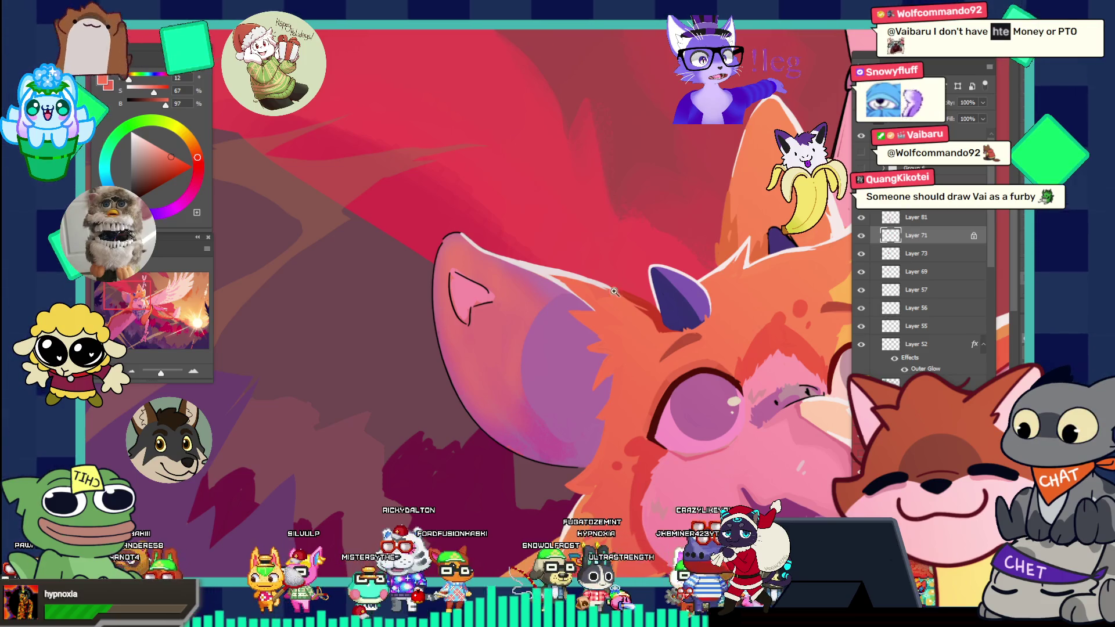
pyautogui.click(599, 268)
pyautogui.press('b')
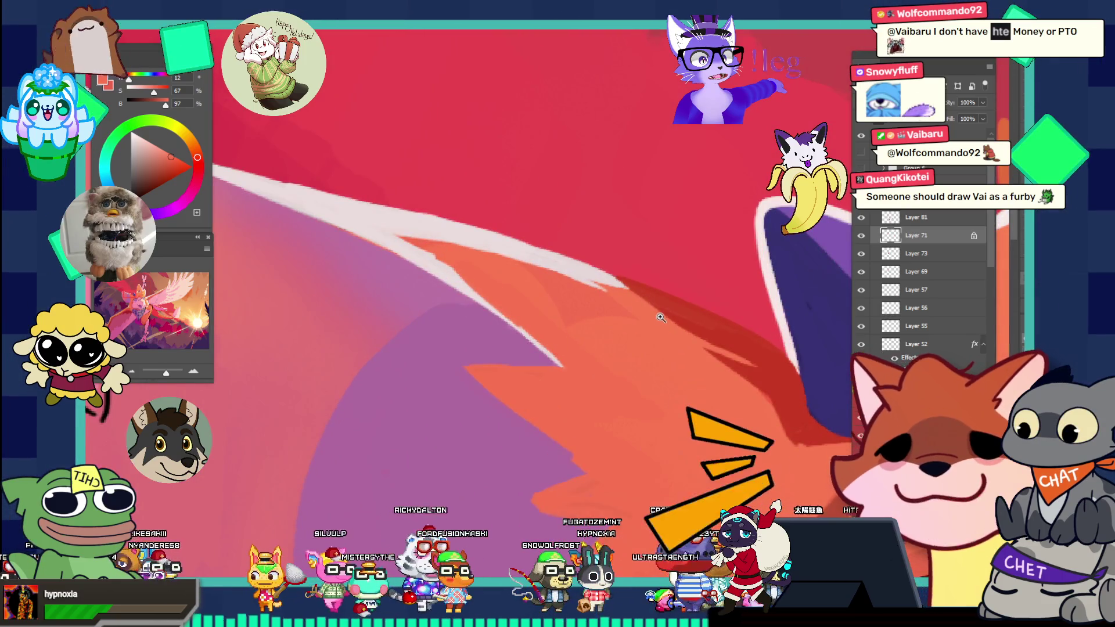
pyautogui.keyDown('alt'); pyautogui.click(620, 346); pyautogui.keyUp('alt')
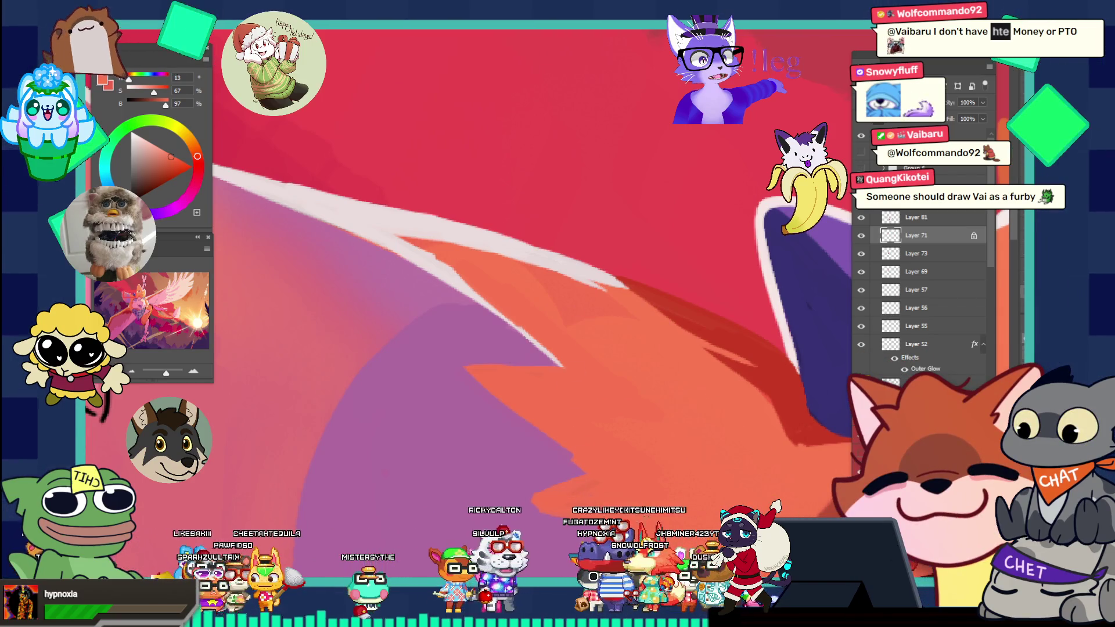
pyautogui.moveTo(628, 404); pyautogui.dragTo(680, 433)
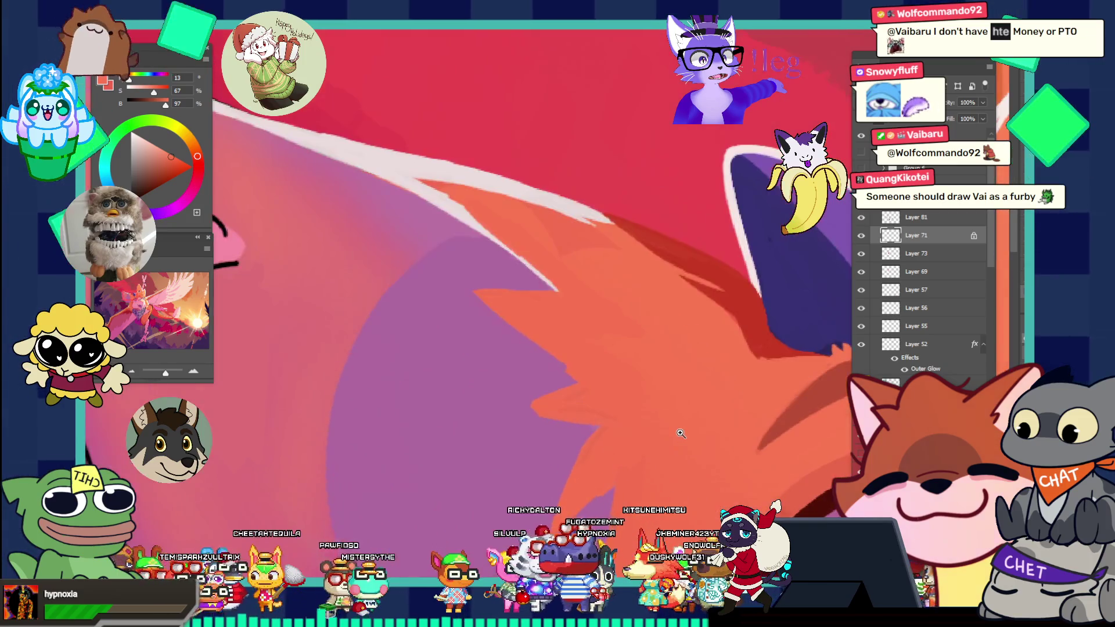
# - Show and hide Layer 71's sketch lines to check the ear, then make Layer 81 active
pyautogui.click(861, 235)
pyautogui.click(862, 238)
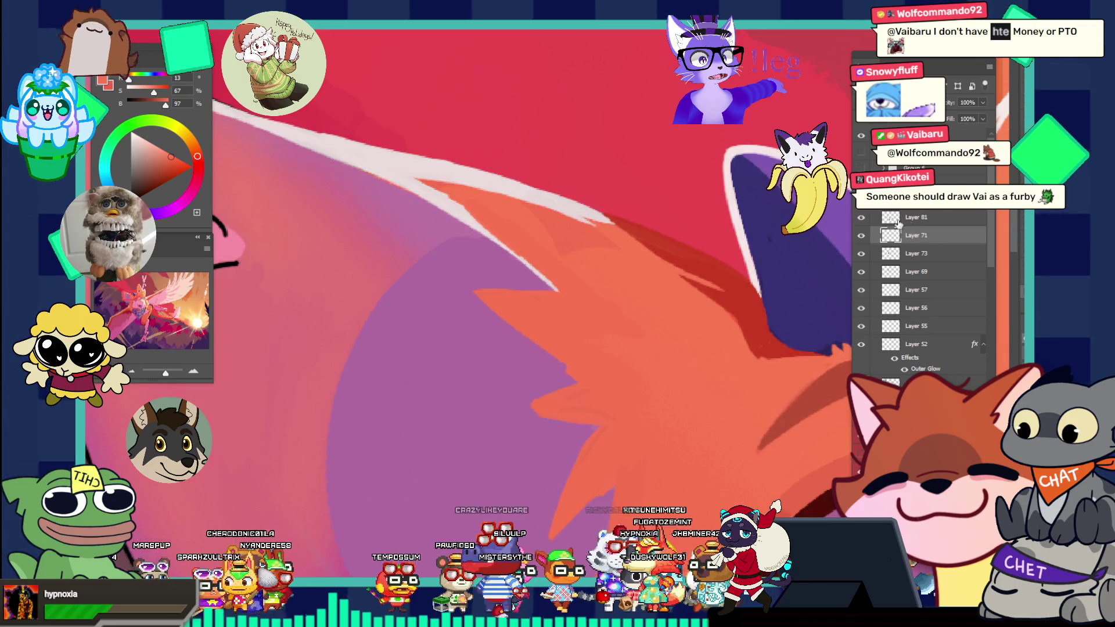
pyautogui.click(863, 218)
pyautogui.click(863, 218)
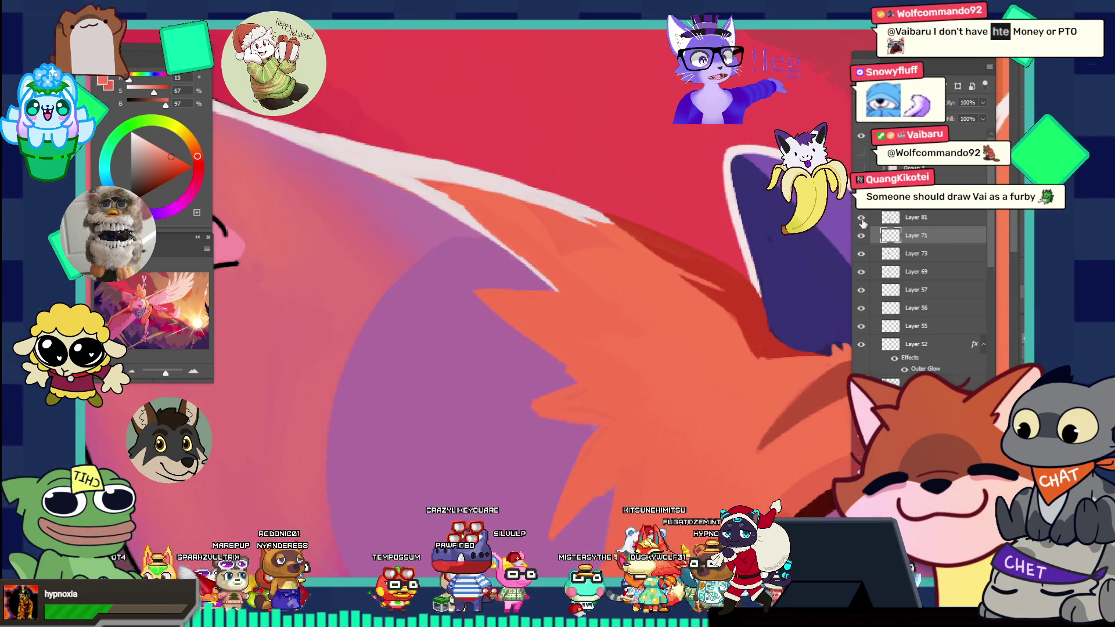
pyautogui.click(923, 218)
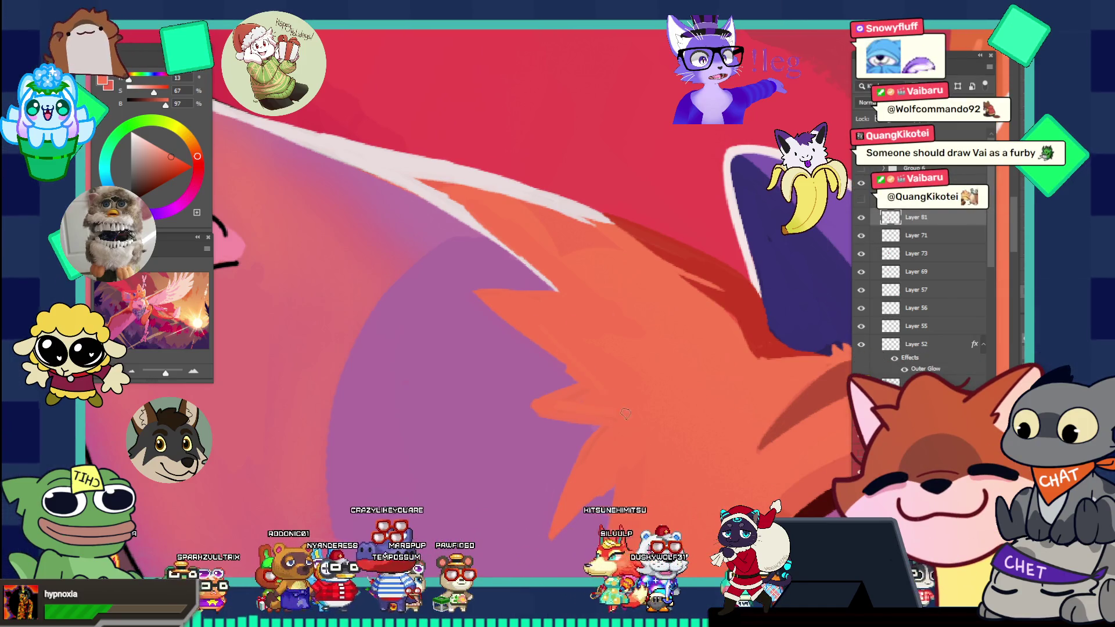
# - Sample the muted background purple, then the bird's orange fur (about 11, 67, 96)
pyautogui.moveTo(621, 406)
pyautogui.mouseDown()
pyautogui.moveTo(697, 423)
pyautogui.moveTo(597, 378)
pyautogui.moveTo(581, 383)
pyautogui.moveTo(624, 383)
pyautogui.mouseUp()
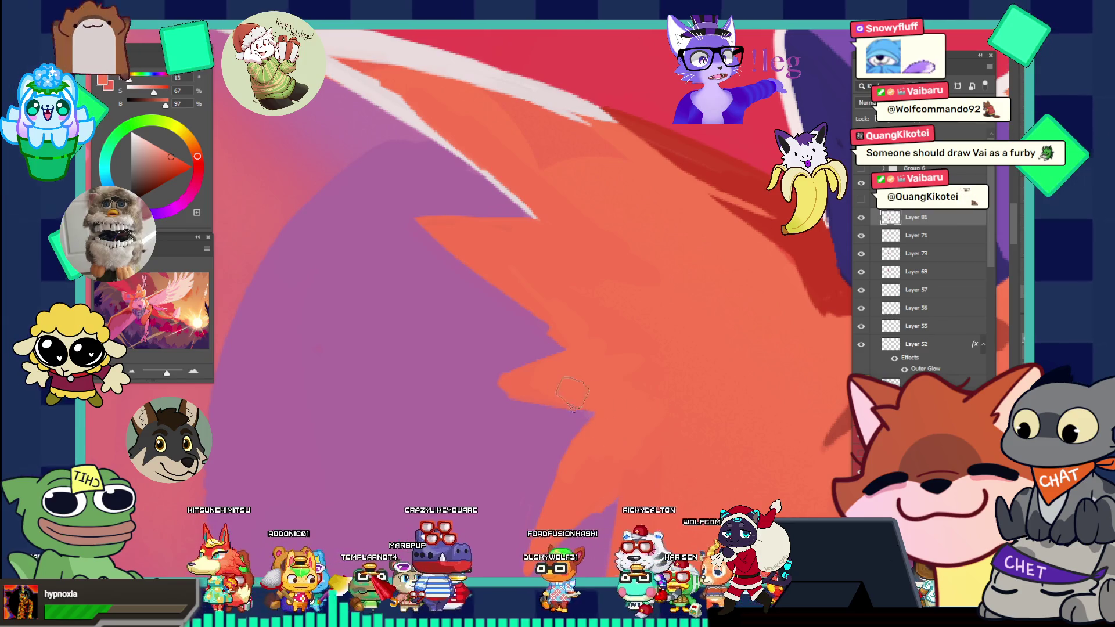
pyautogui.moveTo(619, 364); pyautogui.dragTo(661, 449)
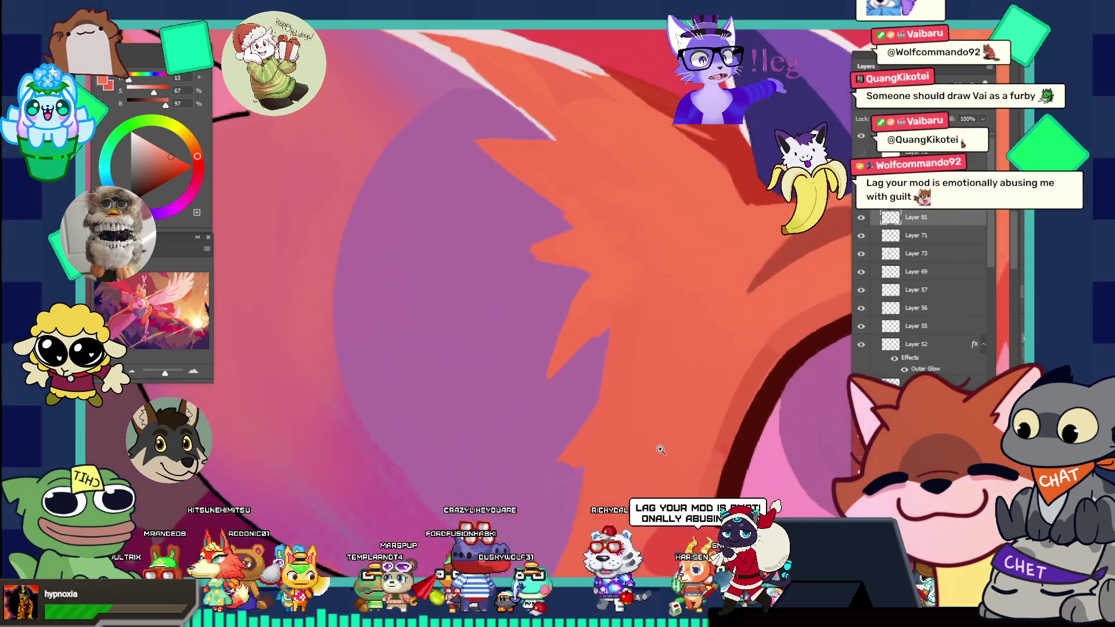
pyautogui.click(601, 459)
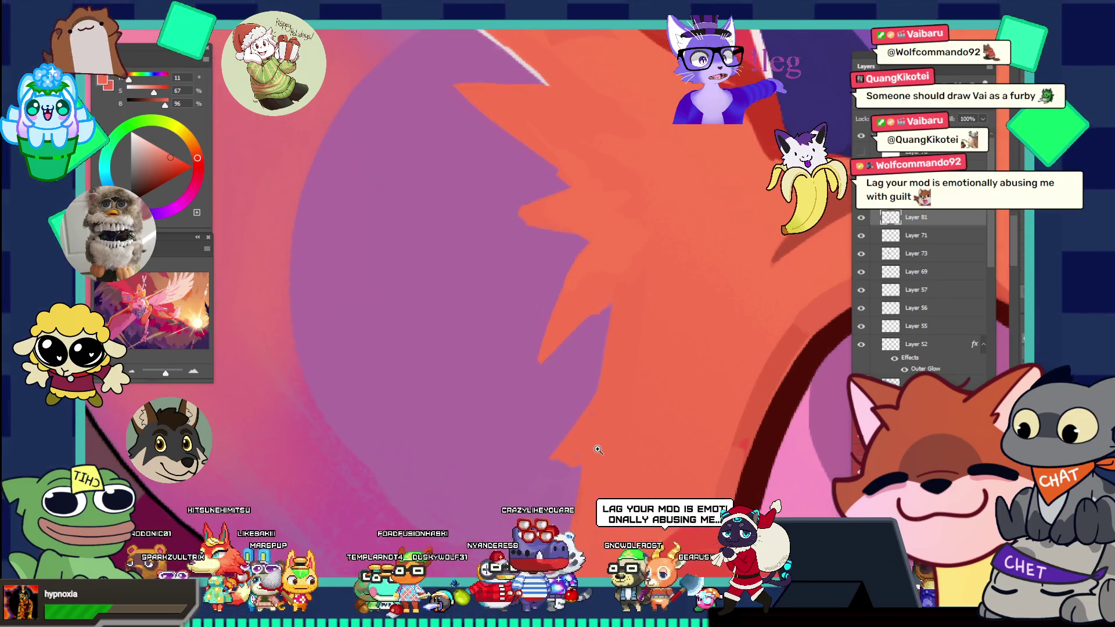
pyautogui.click(558, 482)
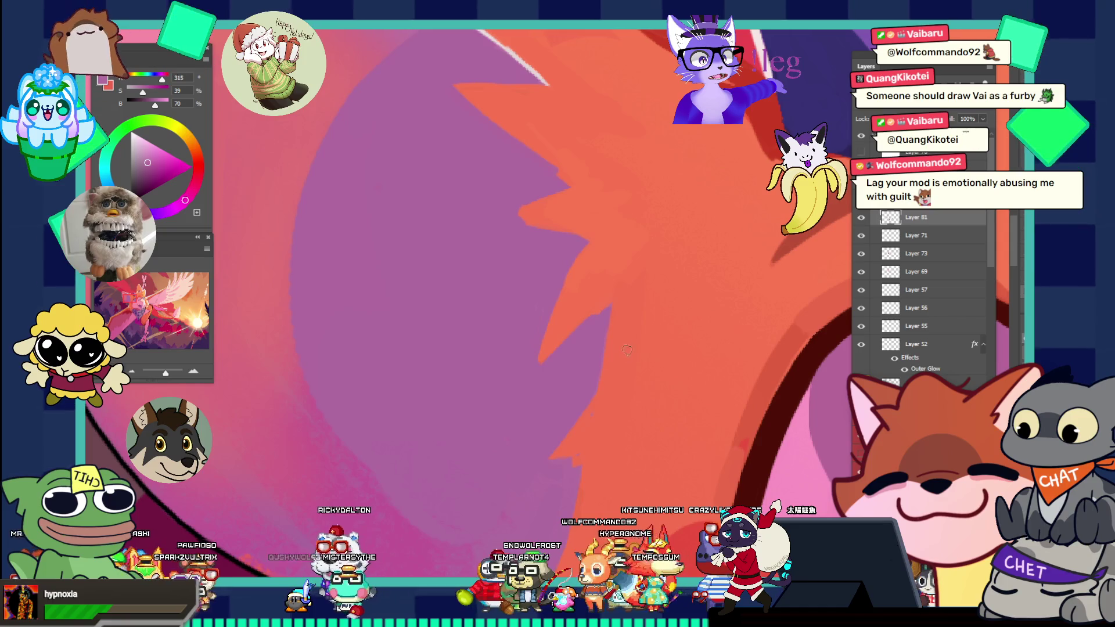
pyautogui.keyDown('alt'); pyautogui.click(660, 372); pyautogui.keyUp('alt')
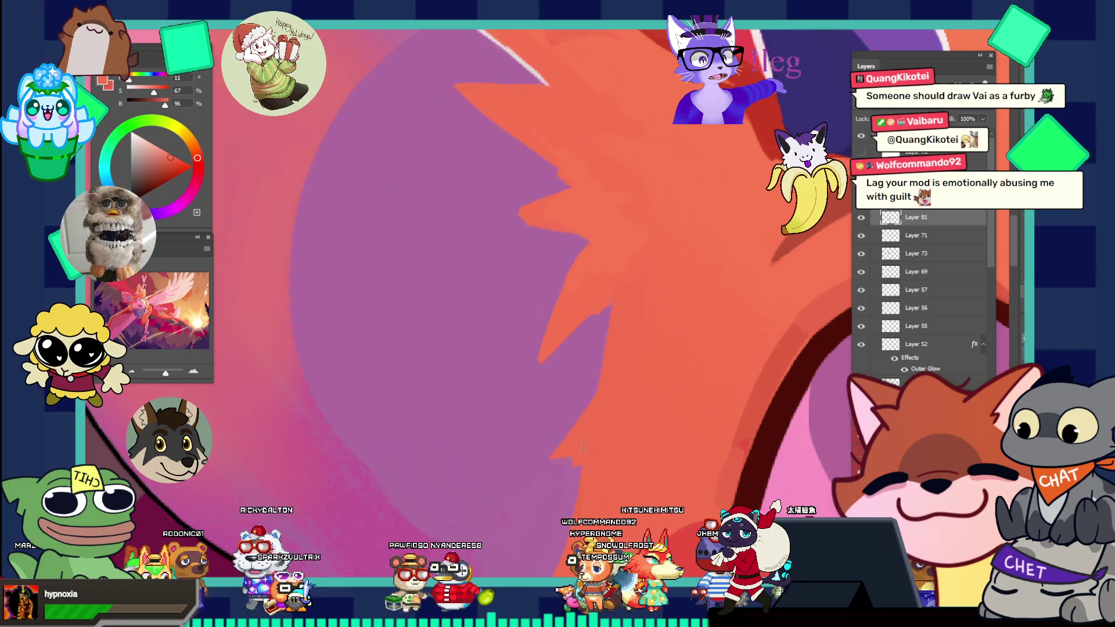
pyautogui.scroll(-3, 581, 448)
pyautogui.scroll(3, 617, 492)
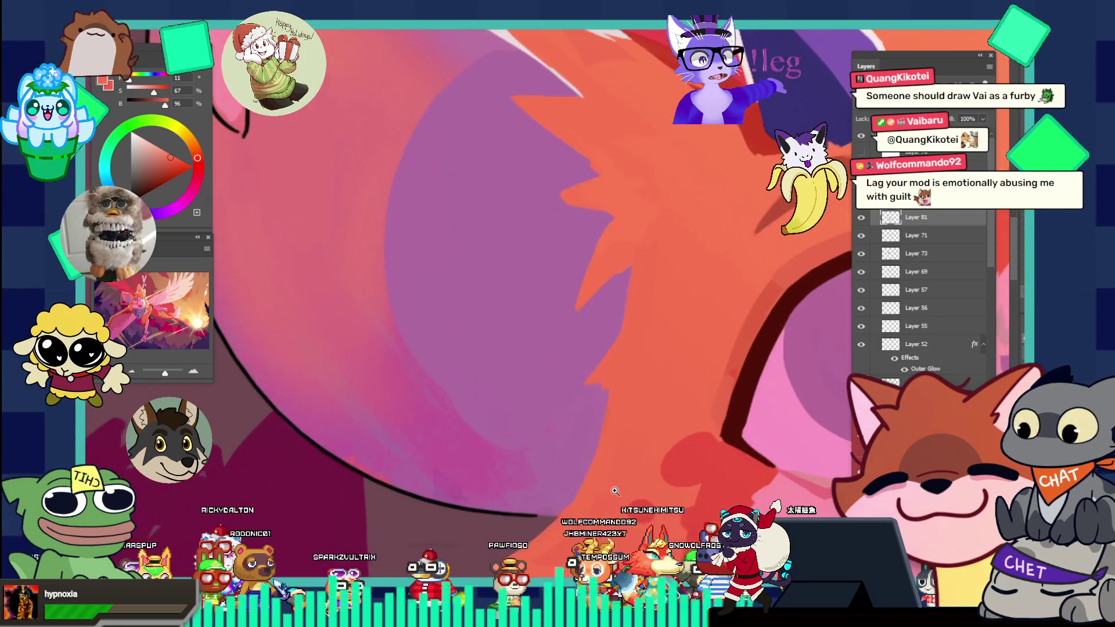
pyautogui.scroll(-2, 571, 364)
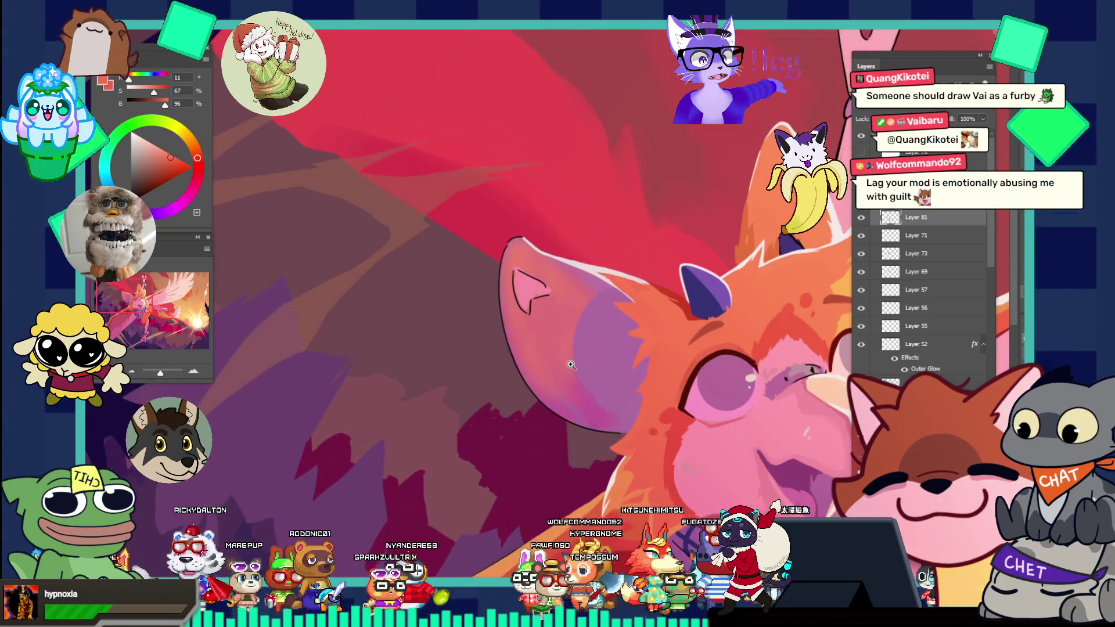
pyautogui.scroll(3, 664, 445)
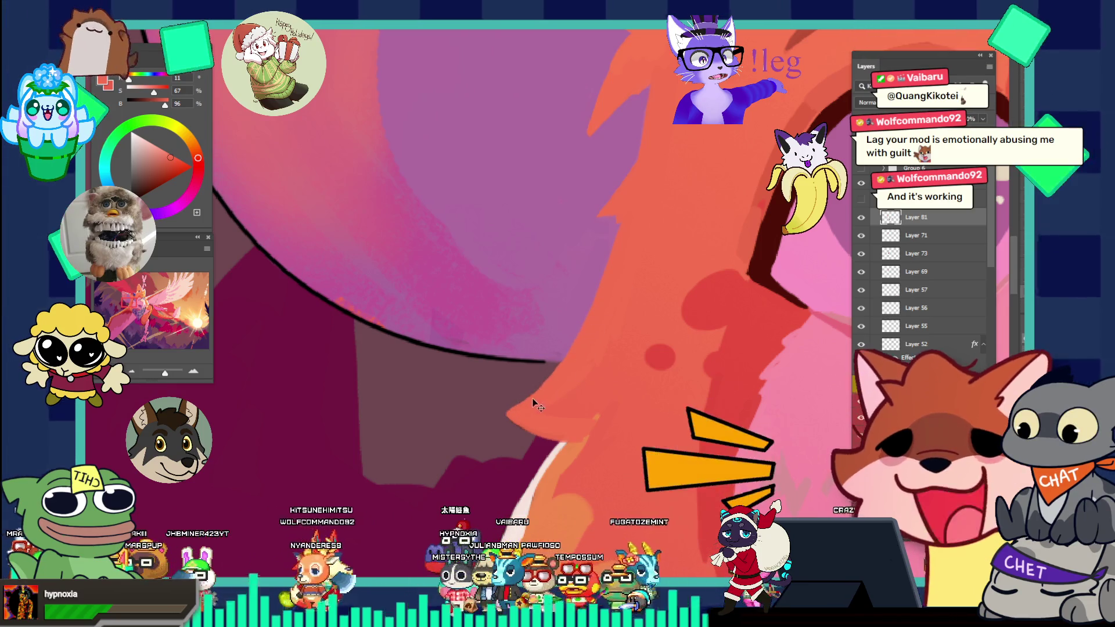
pyautogui.moveTo(603, 318)
pyautogui.mouseDown()
pyautogui.moveTo(546, 211)
pyautogui.moveTo(511, 232)
pyautogui.moveTo(675, 328)
pyautogui.mouseUp()
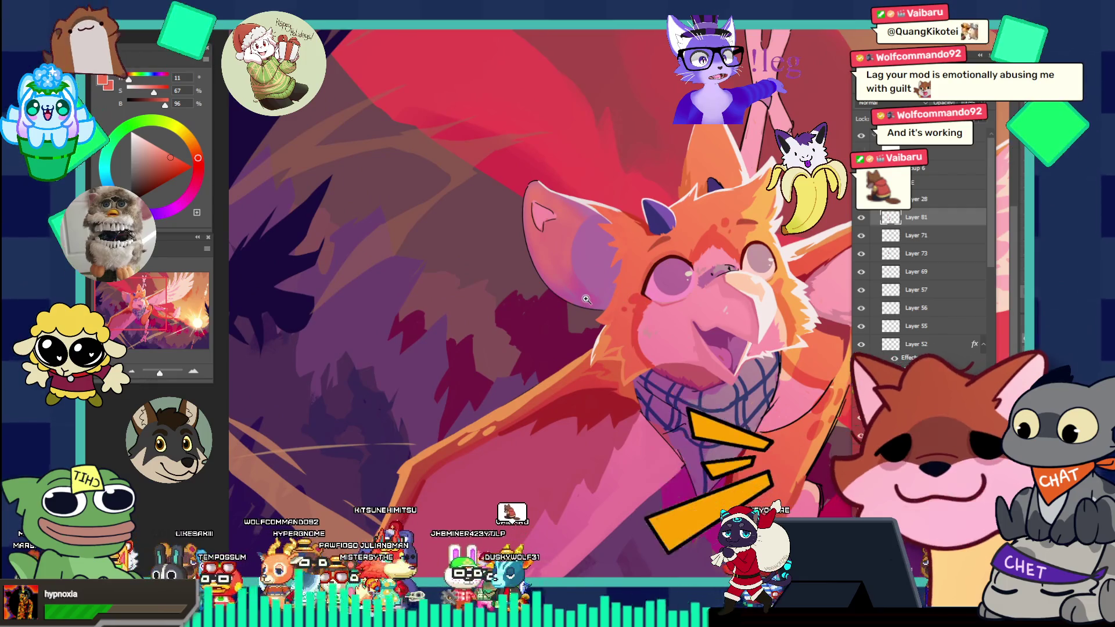
# - Zoom in on the ear and eye and sample the muted pink from the ear shadow
pyautogui.moveTo(615, 297); pyautogui.dragTo(517, 278)
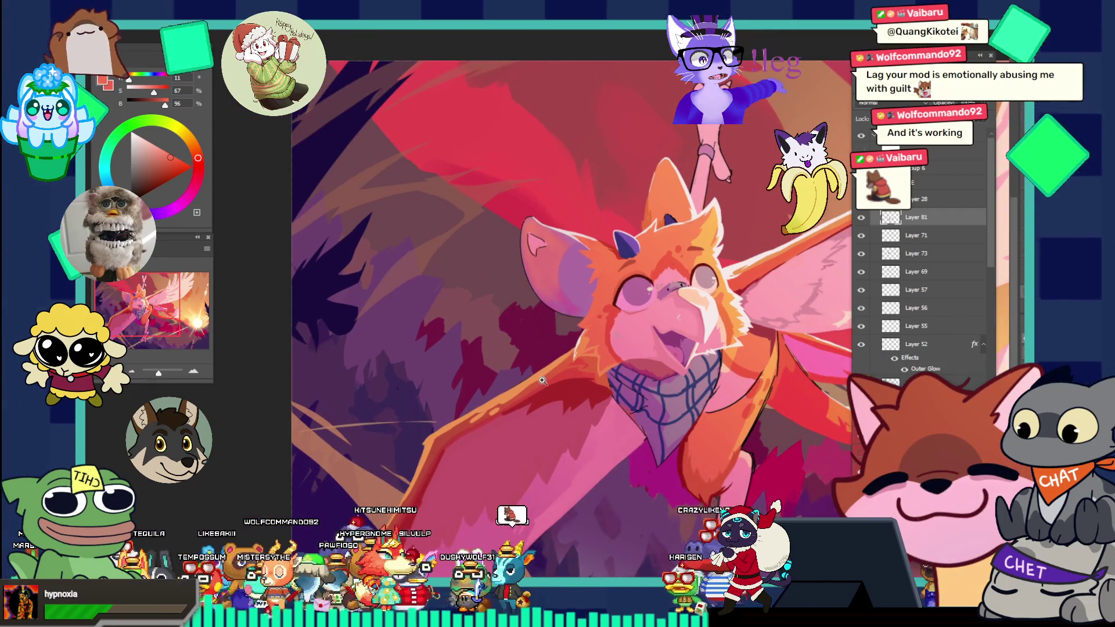
pyautogui.click(576, 311)
pyautogui.click(566, 310)
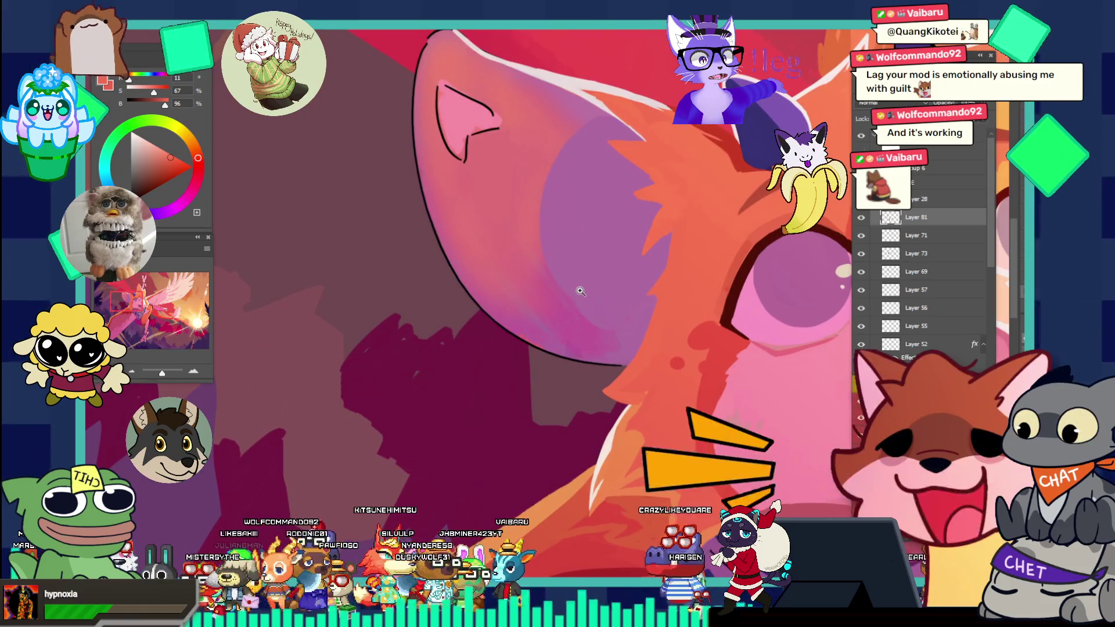
pyautogui.click(581, 331)
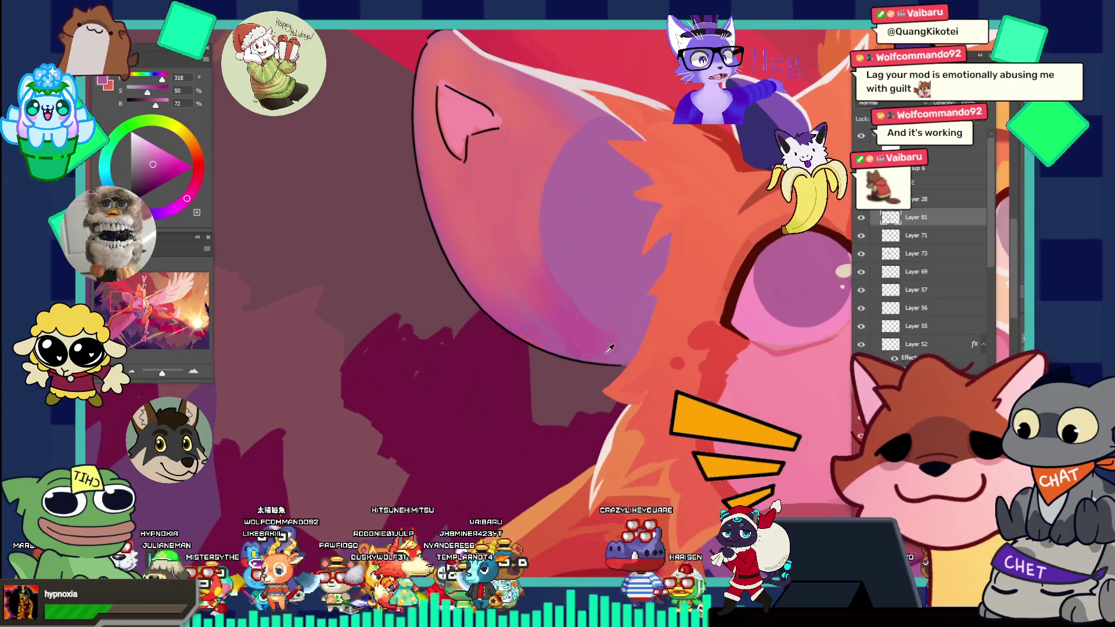
# - Try the orange fur, settle back on the muted pink, and fit the whole illustration on screen
pyautogui.scroll(1, 575, 308)
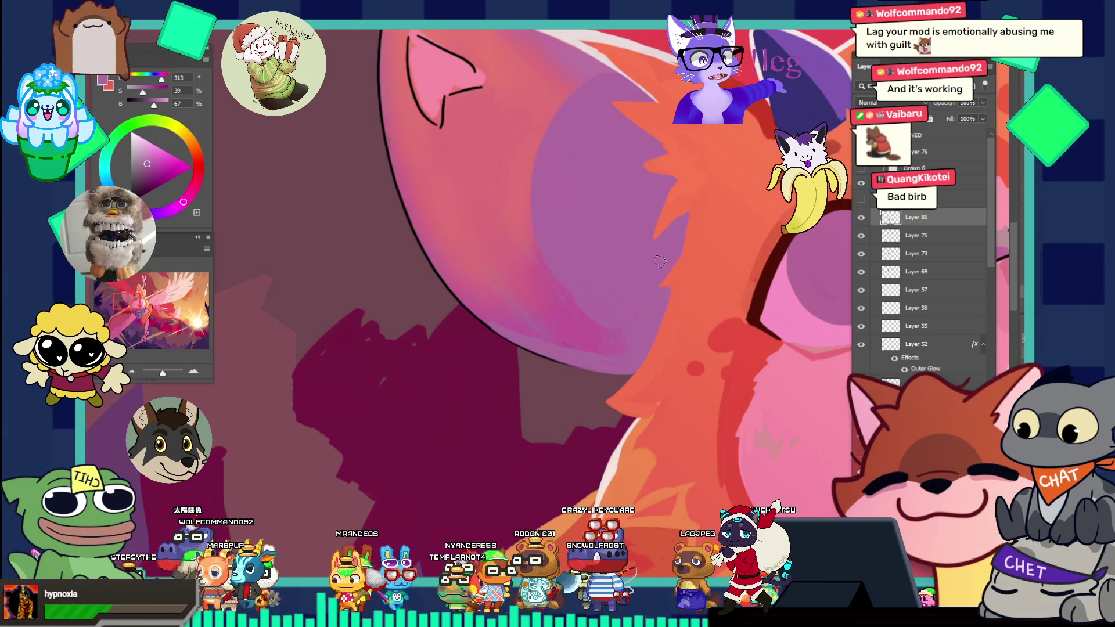
pyautogui.scroll(-3, 644, 281)
pyautogui.scroll(4, 644, 281)
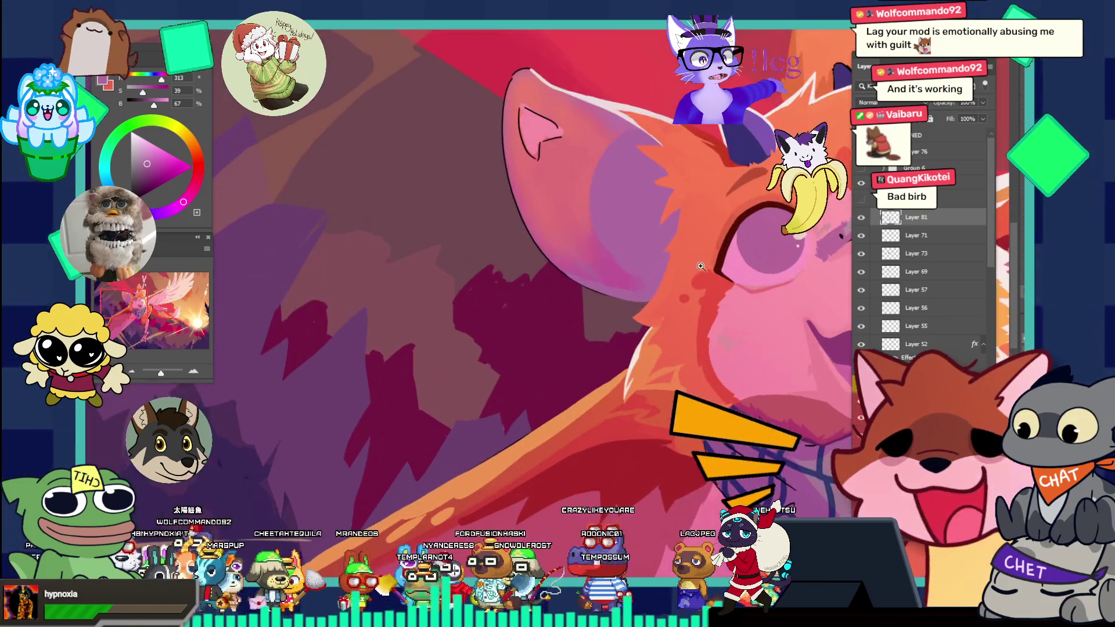
pyautogui.keyDown('alt'); pyautogui.click(648, 317); pyautogui.keyUp('alt')
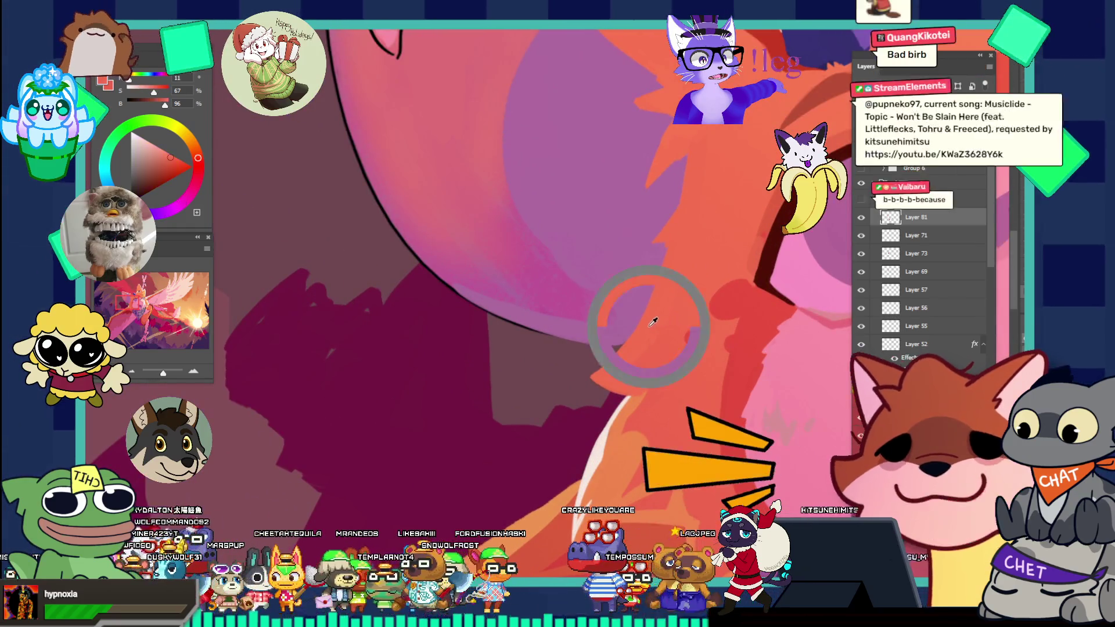
pyautogui.keyDown('alt'); pyautogui.click(669, 277); pyautogui.keyUp('alt')
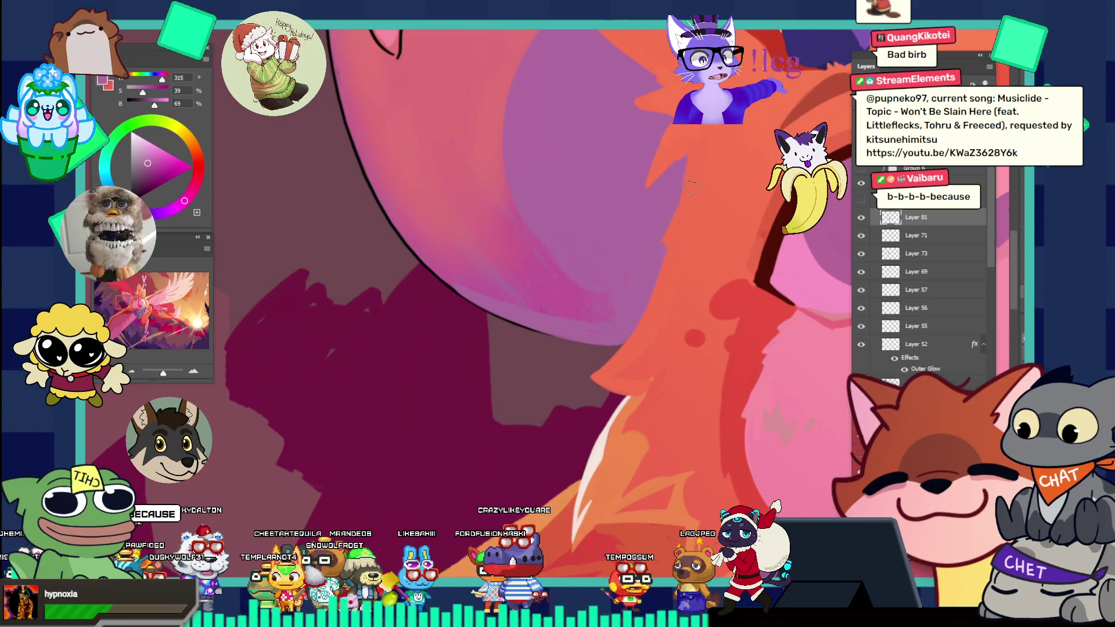
pyautogui.hotkey('ctrl', '0')
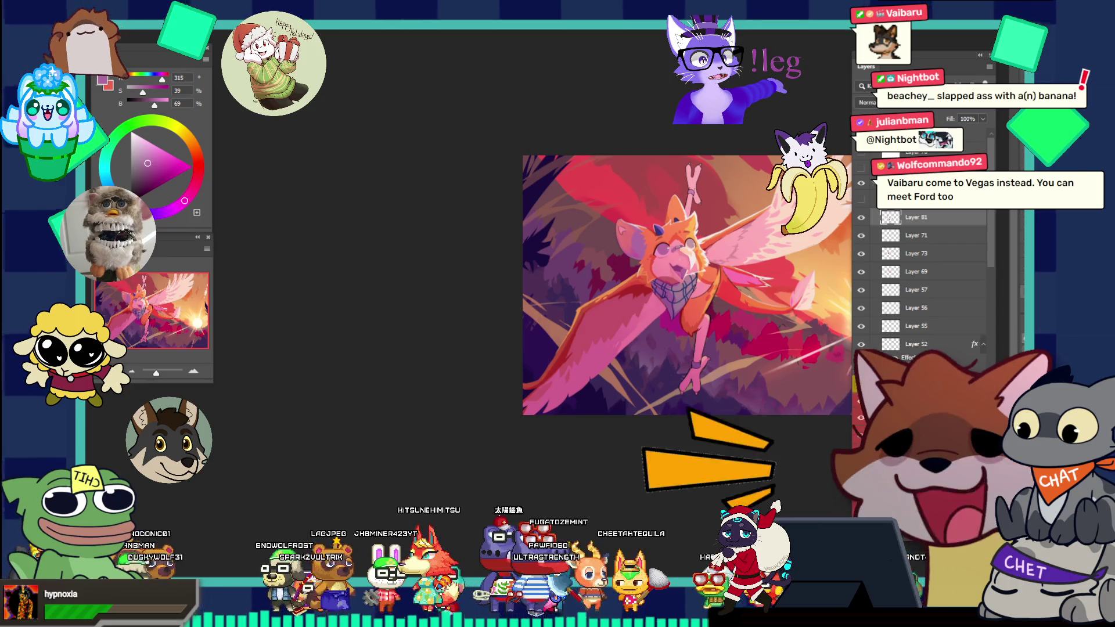
# - Zoom in on the bandana, sample the muted magenta-pink beside it (about 309, 44, 60), and fit the view
pyautogui.click(657, 319)
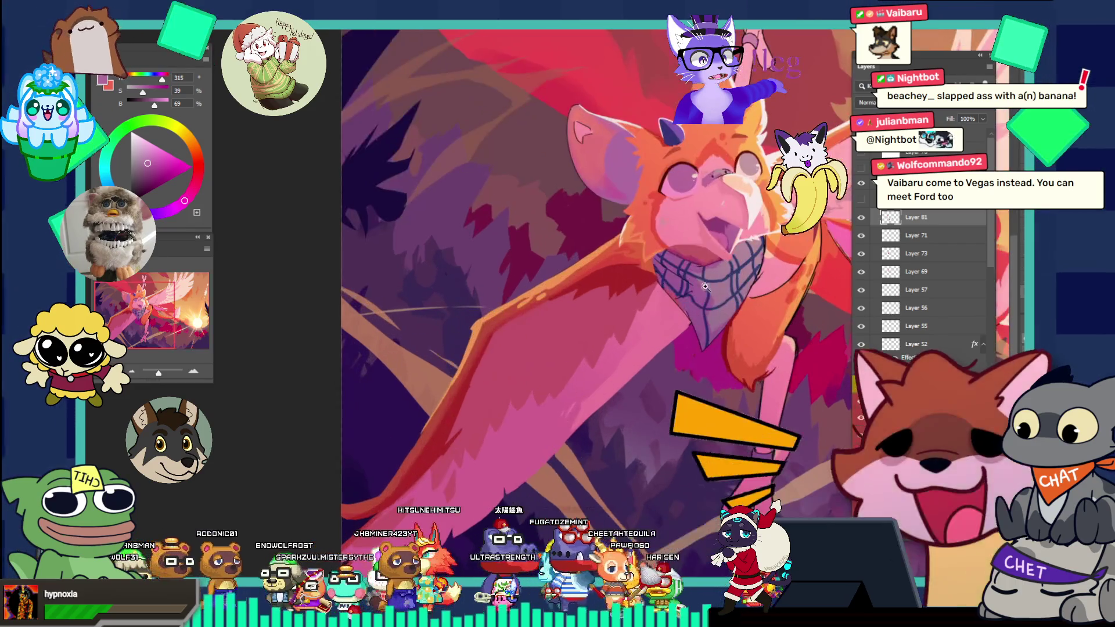
pyautogui.click(723, 254)
pyautogui.click(640, 256)
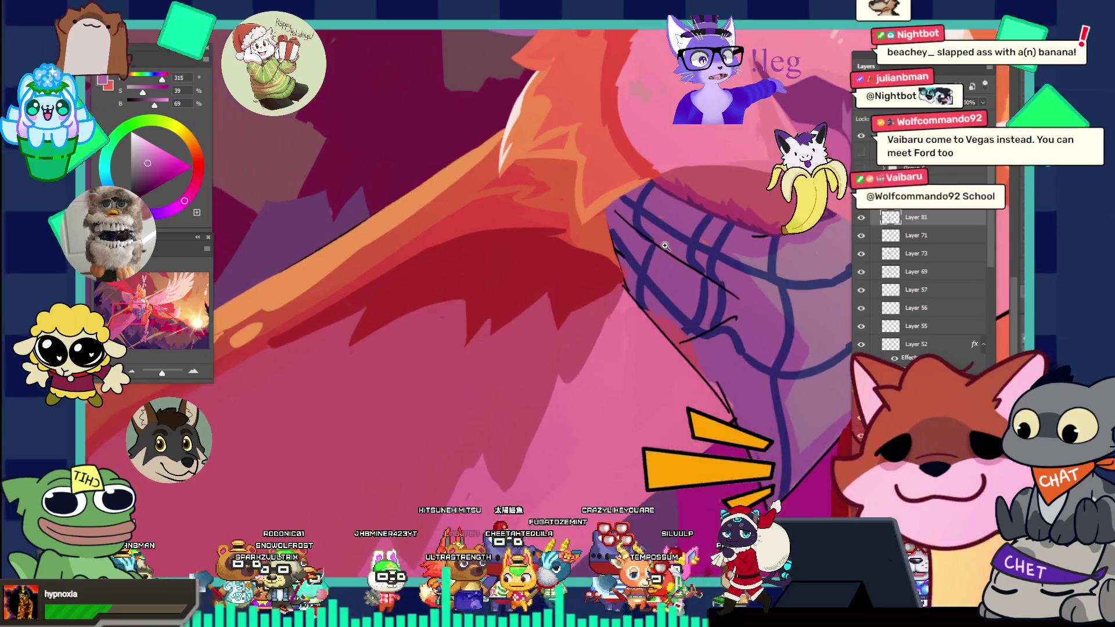
pyautogui.keyDown('alt'); pyautogui.click(613, 214); pyautogui.keyUp('alt')
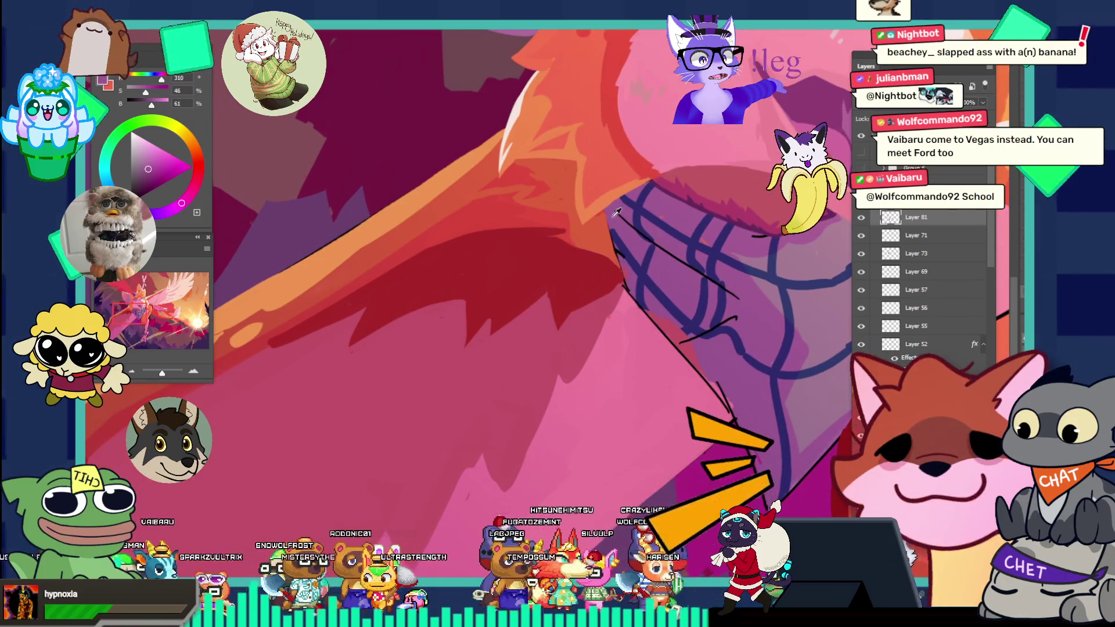
pyautogui.keyDown('alt'); pyautogui.click(611, 219); pyautogui.keyUp('alt')
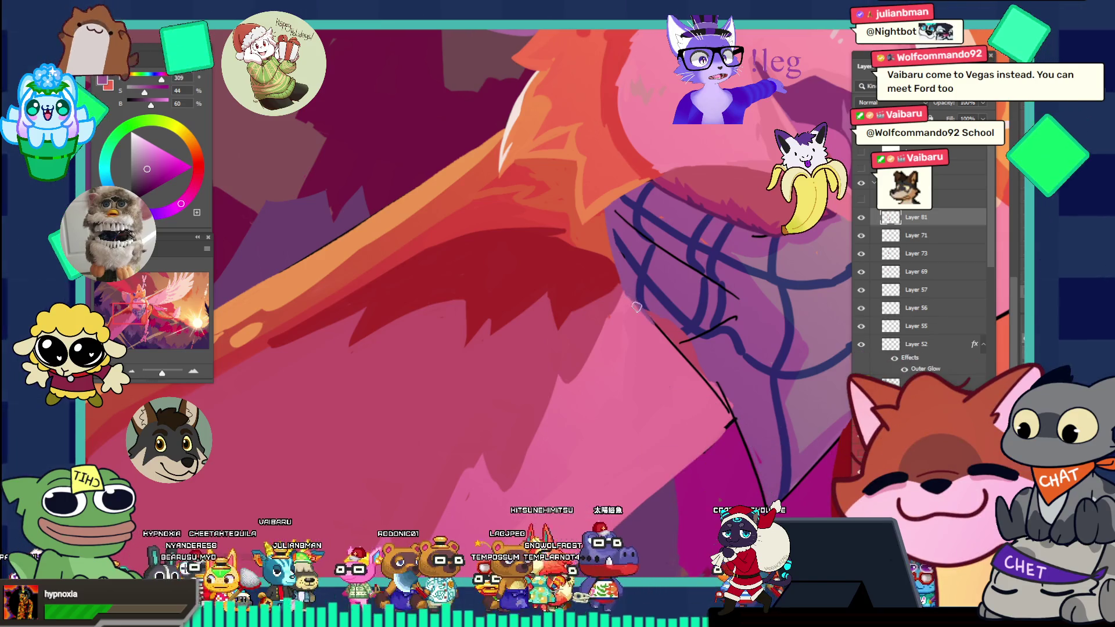
pyautogui.hotkey('ctrl', '0')
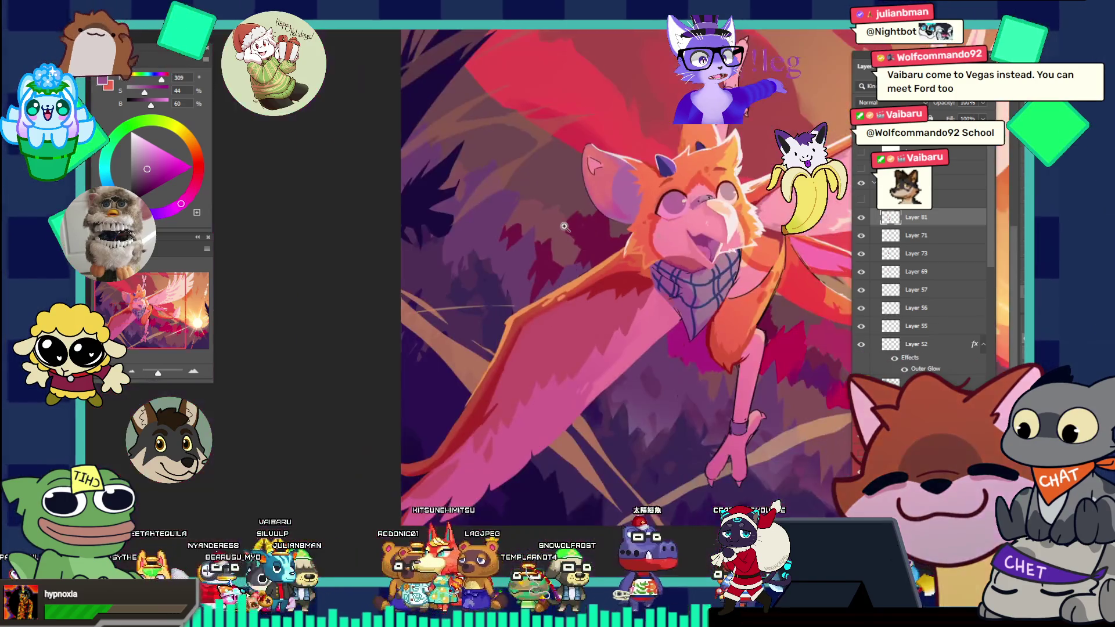
# - Zoom in past the head and horn to the lower purple cheek and sample a pink from it
pyautogui.click(793, 317)
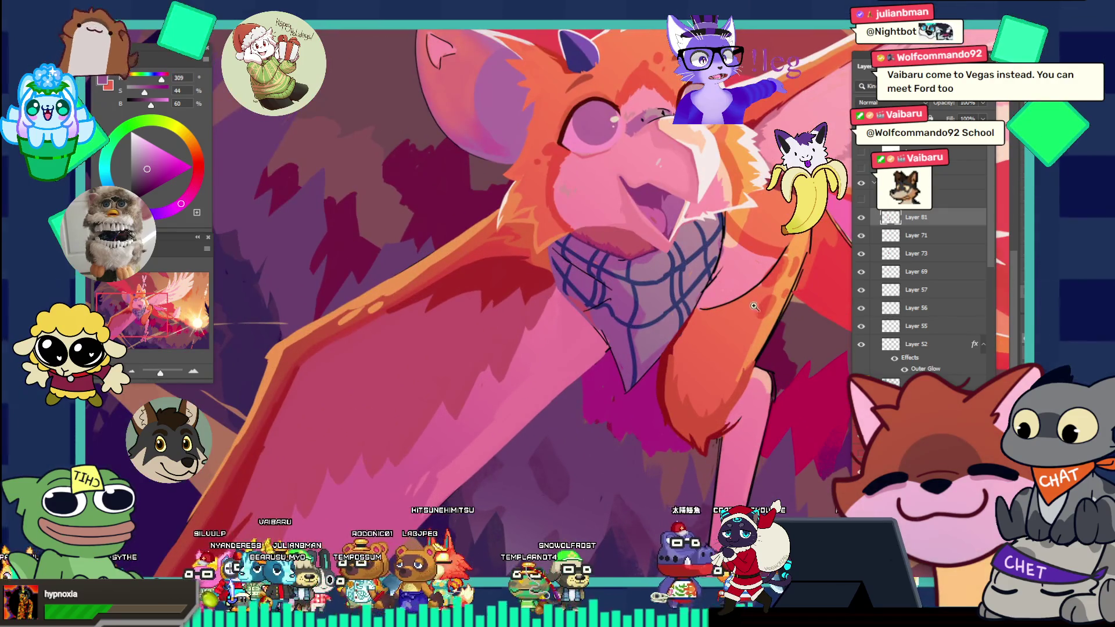
pyautogui.keyDown('alt'); pyautogui.click(754, 306); pyautogui.keyUp('alt')
pyautogui.keyDown('alt'); pyautogui.click(732, 312); pyautogui.keyUp('alt')
pyautogui.click(709, 296)
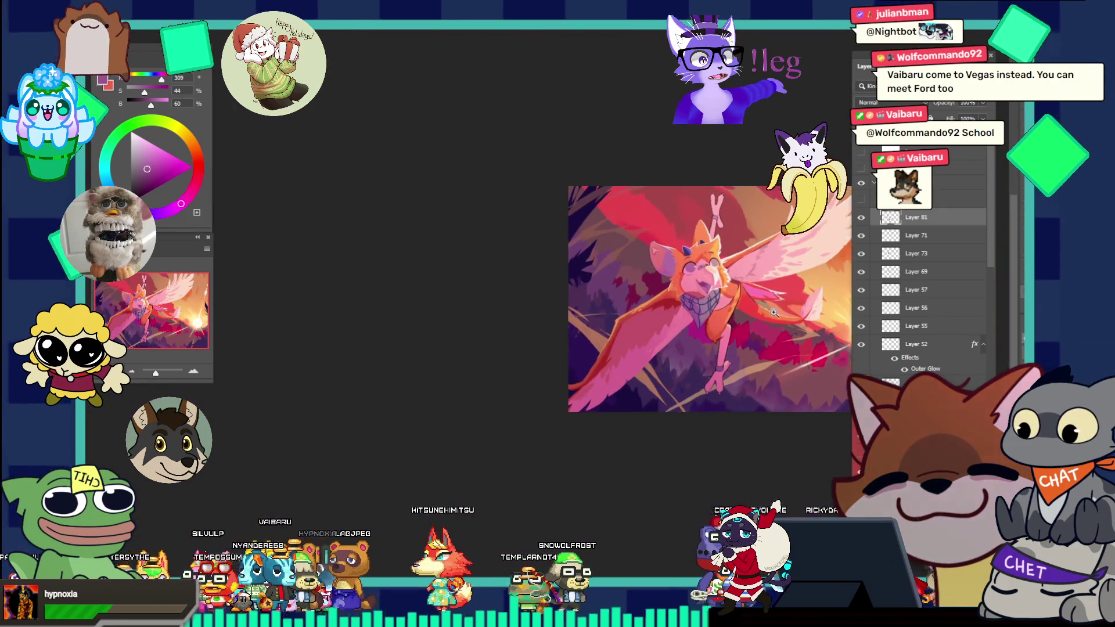
pyautogui.click(680, 276)
pyautogui.click(655, 258)
pyautogui.click(653, 248)
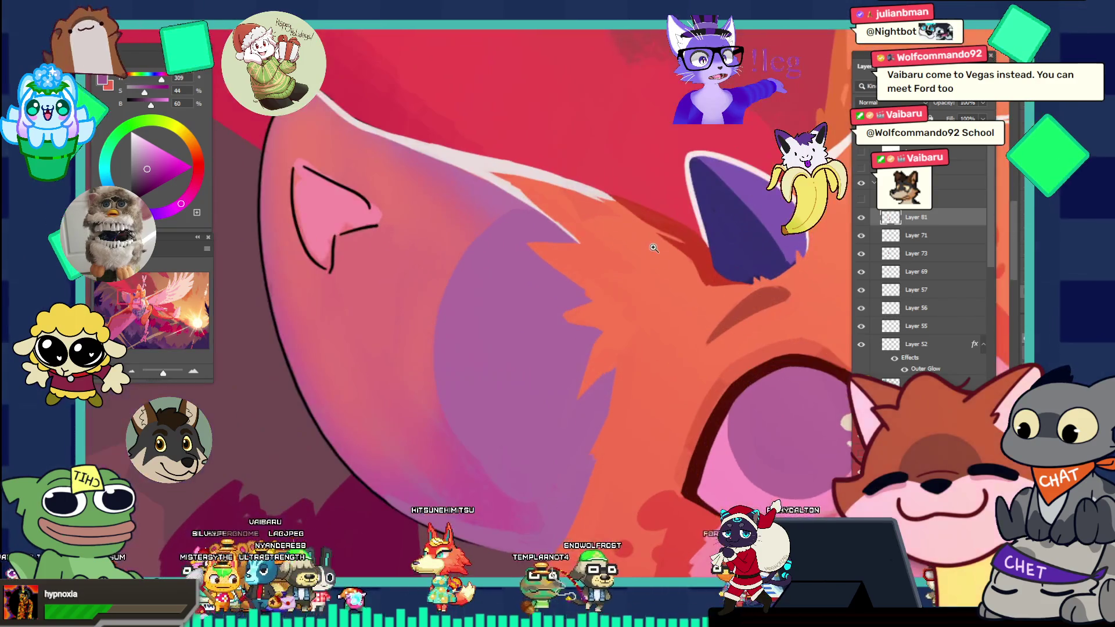
pyautogui.keyDown('alt'); pyautogui.click(639, 265); pyautogui.keyUp('alt')
pyautogui.click(563, 424)
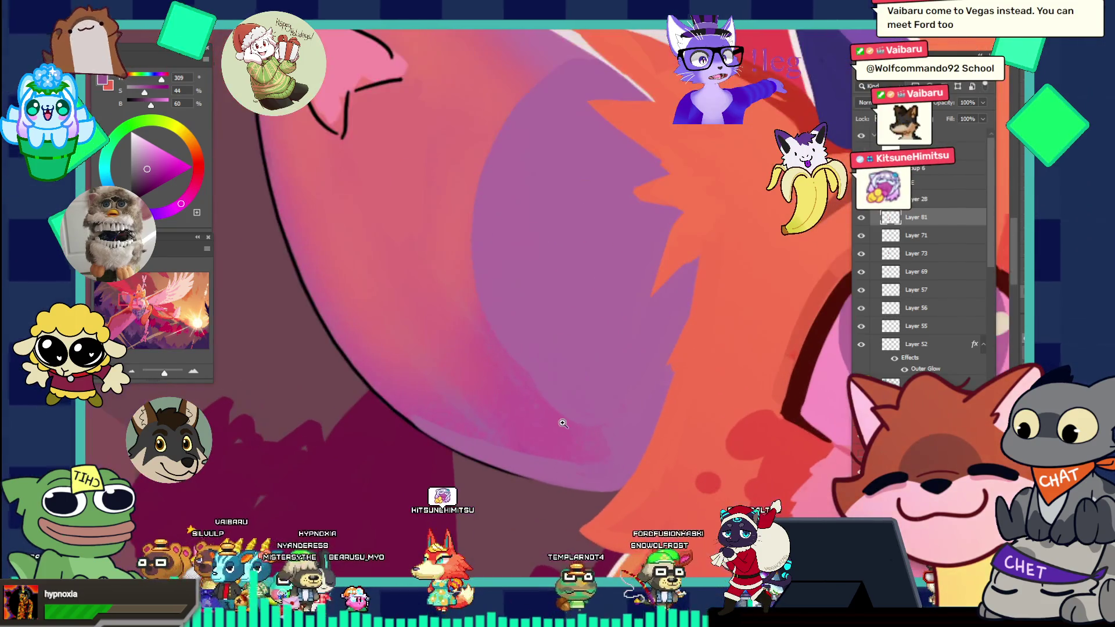
pyautogui.press('i')
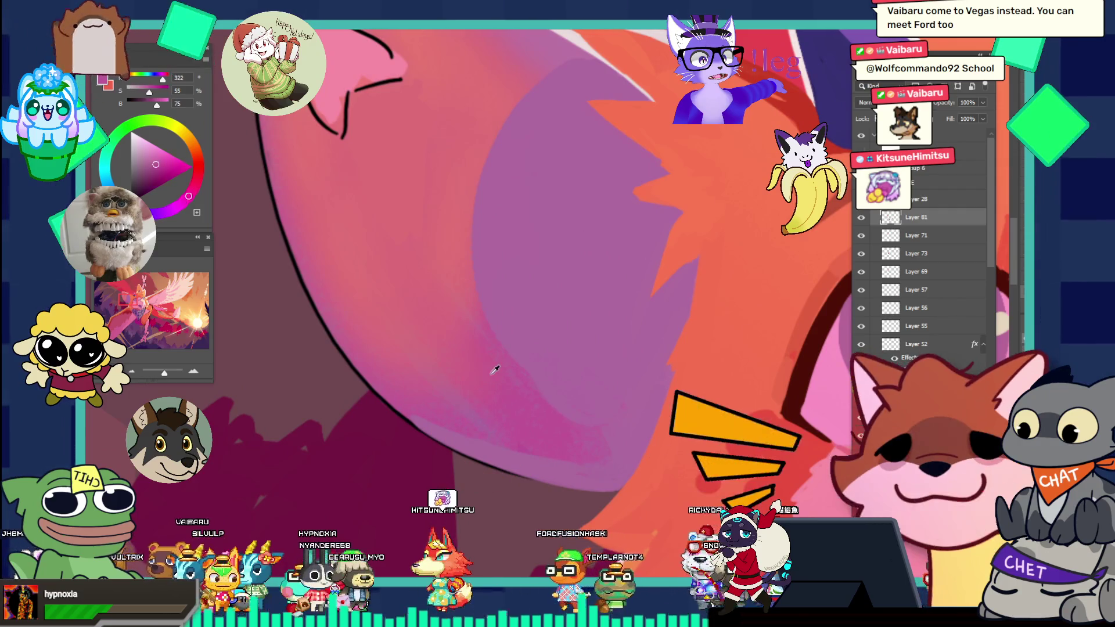
pyautogui.click(495, 369)
pyautogui.press('b')
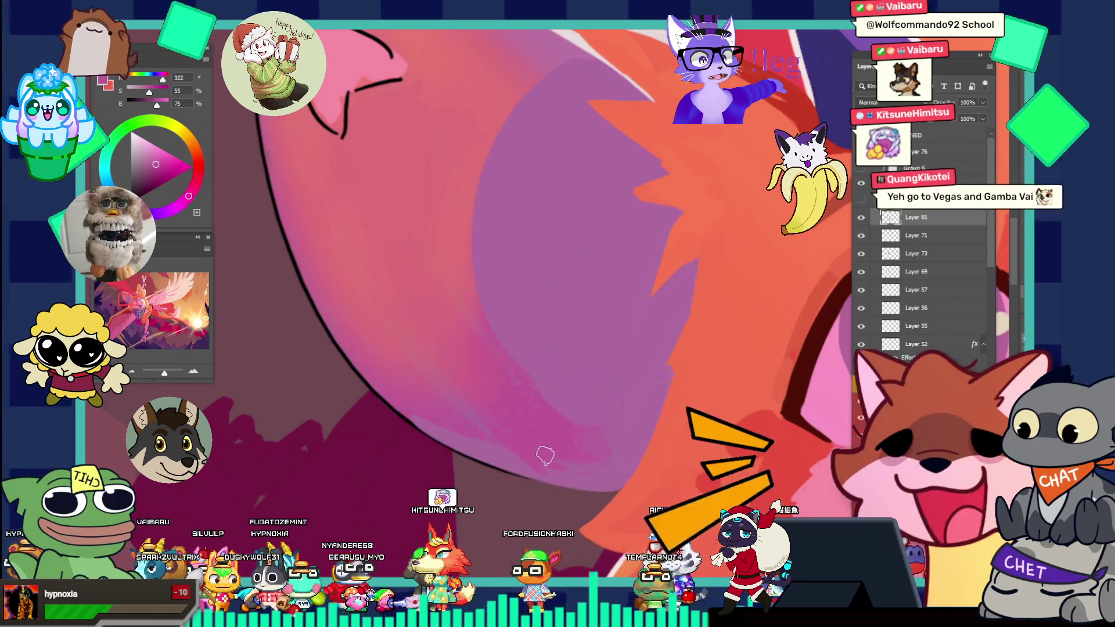
# - Zoom in on the ear and take up a red-orange (about 10, 67, 95) as the paint colour
pyautogui.press('z')
pyautogui.keyDown('alt'); pyautogui.click(498, 415); pyautogui.keyUp('alt')
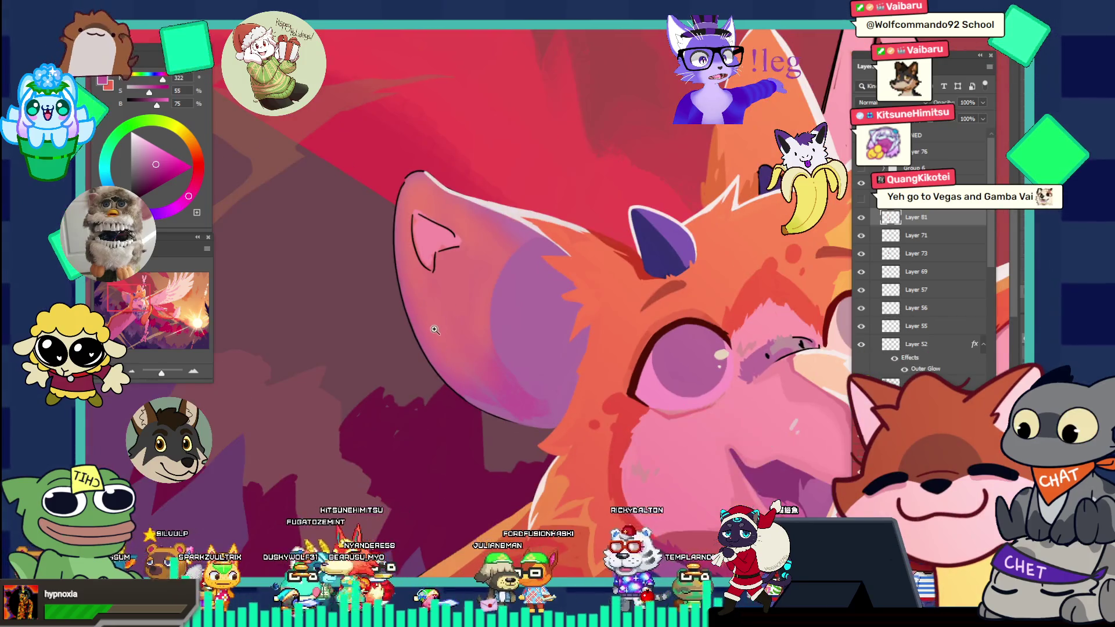
pyautogui.click(472, 329)
pyautogui.press('i')
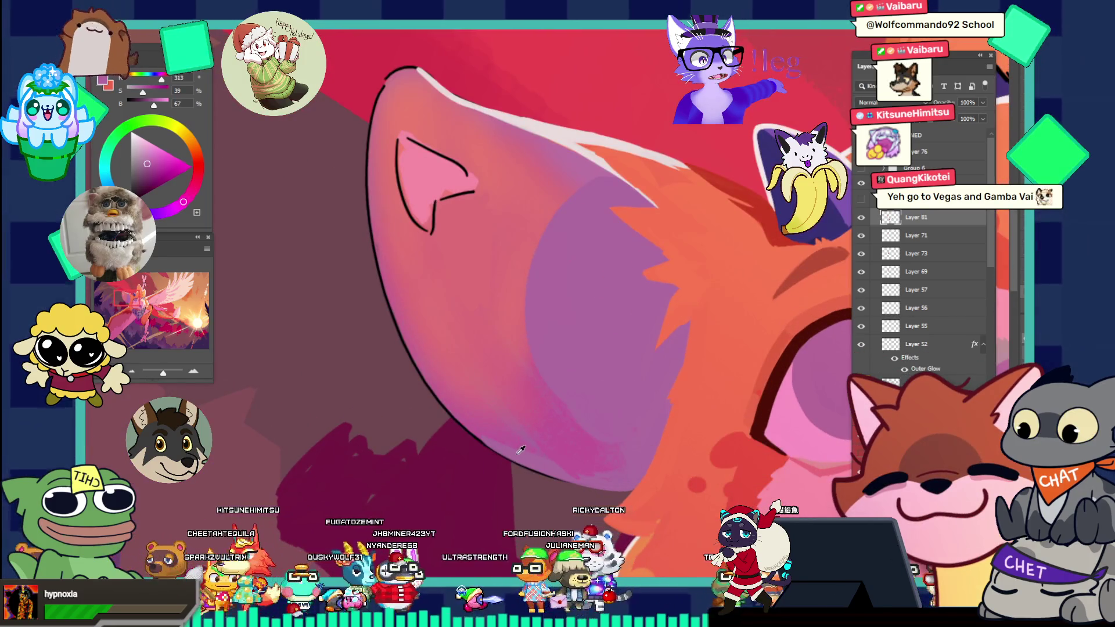
pyautogui.press('b')
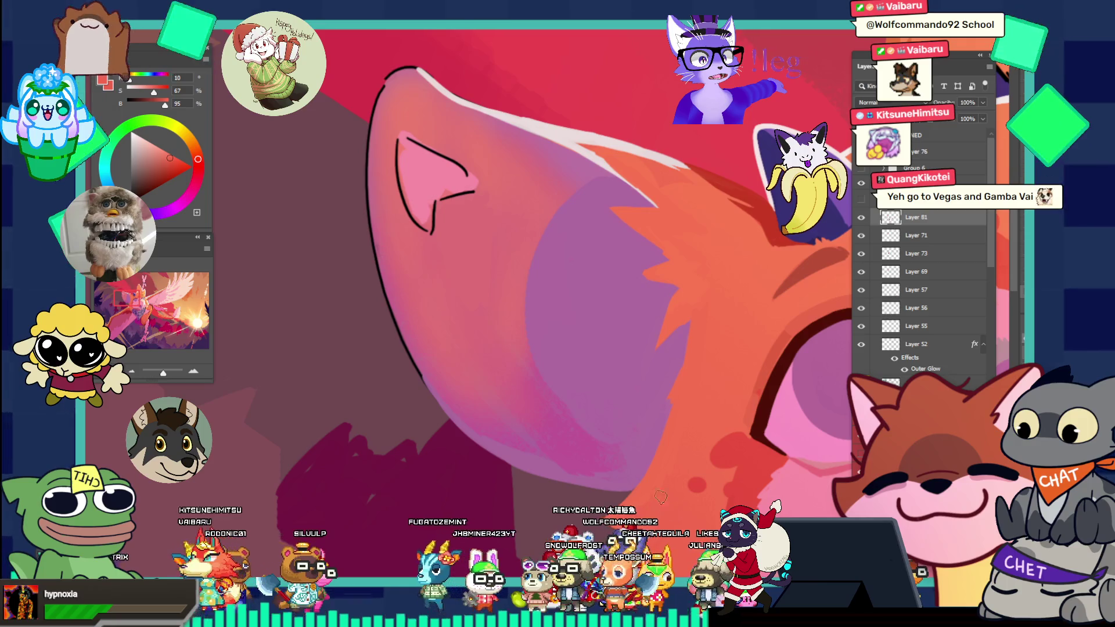
pyautogui.scroll(-3, 661, 497)
pyautogui.scroll(-3, 591, 368)
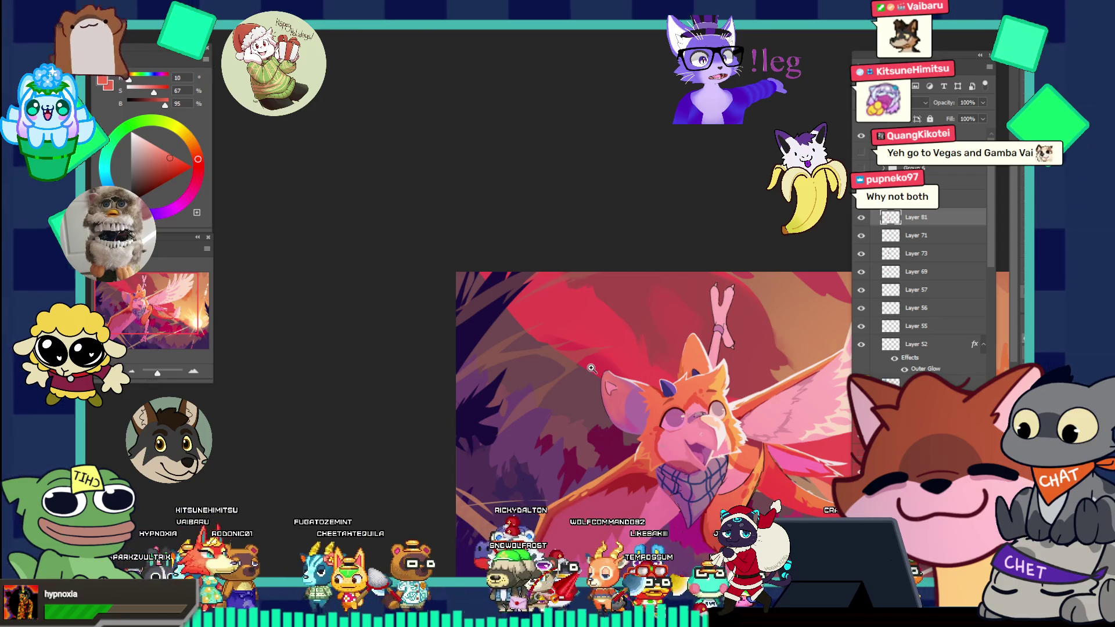
# - Sample a light pink from the ear and paint over the black outline at its tip and left edge
pyautogui.moveTo(592, 368); pyautogui.dragTo(579, 350)
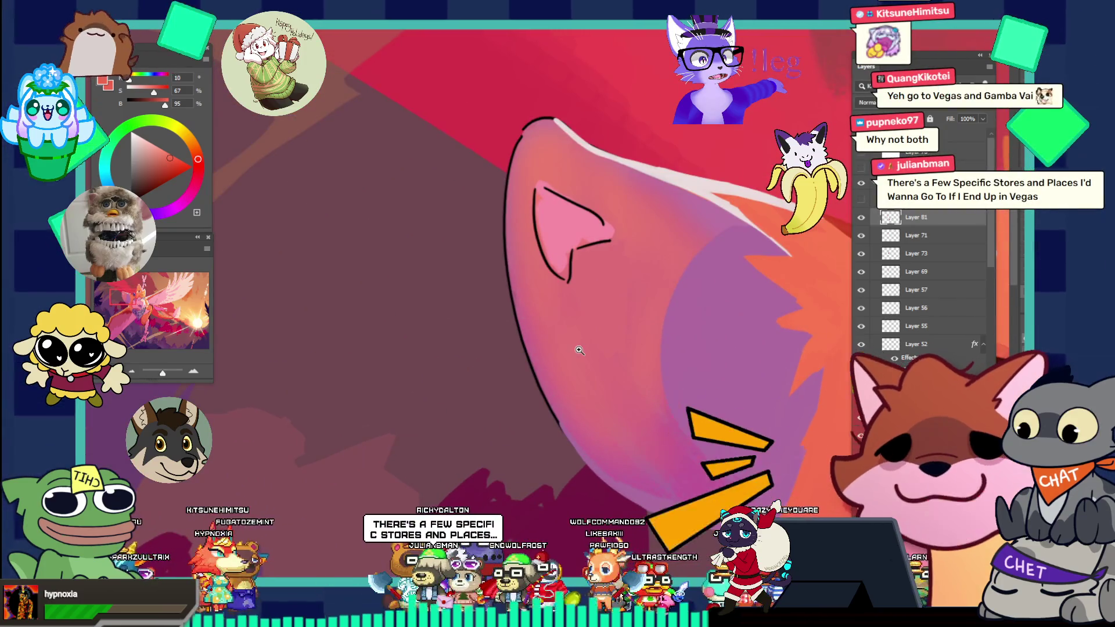
pyautogui.keyDown('alt'); pyautogui.click(561, 428); pyautogui.keyUp('alt')
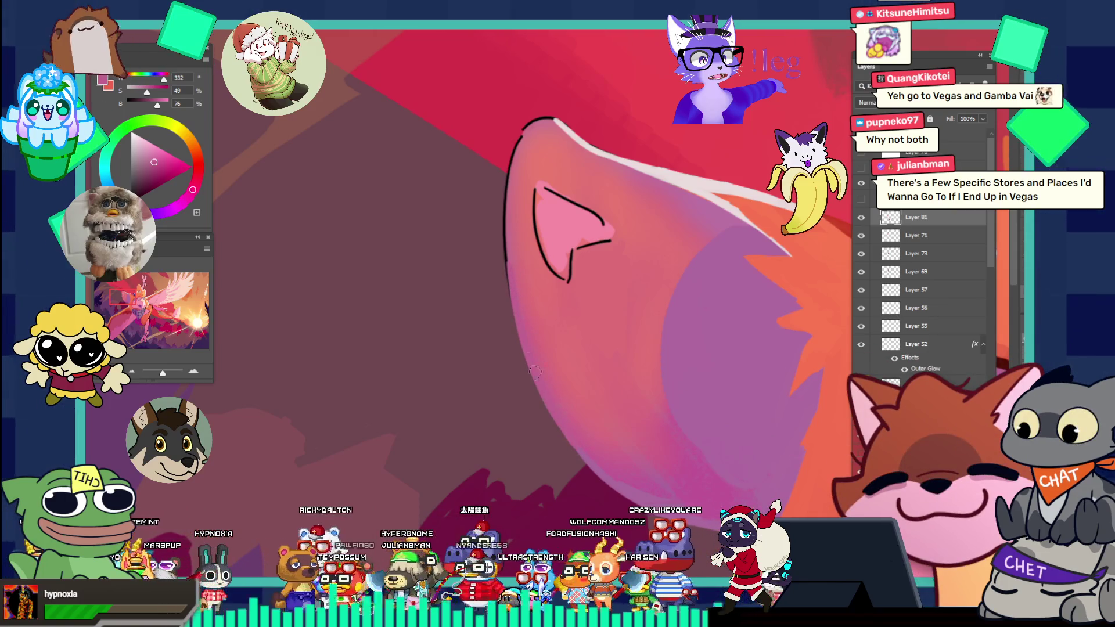
pyautogui.moveTo(573, 238)
pyautogui.mouseDown()
pyautogui.moveTo(490, 242)
pyautogui.moveTo(591, 263)
pyautogui.mouseUp()
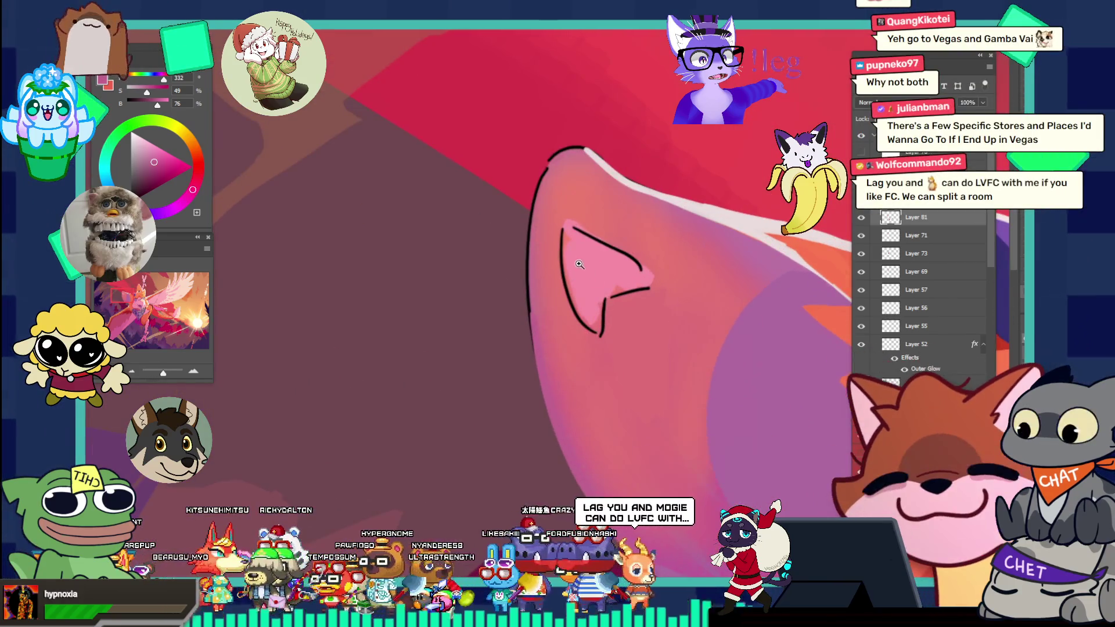
pyautogui.keyDown('alt'); pyautogui.click(543, 173); pyautogui.keyUp('alt')
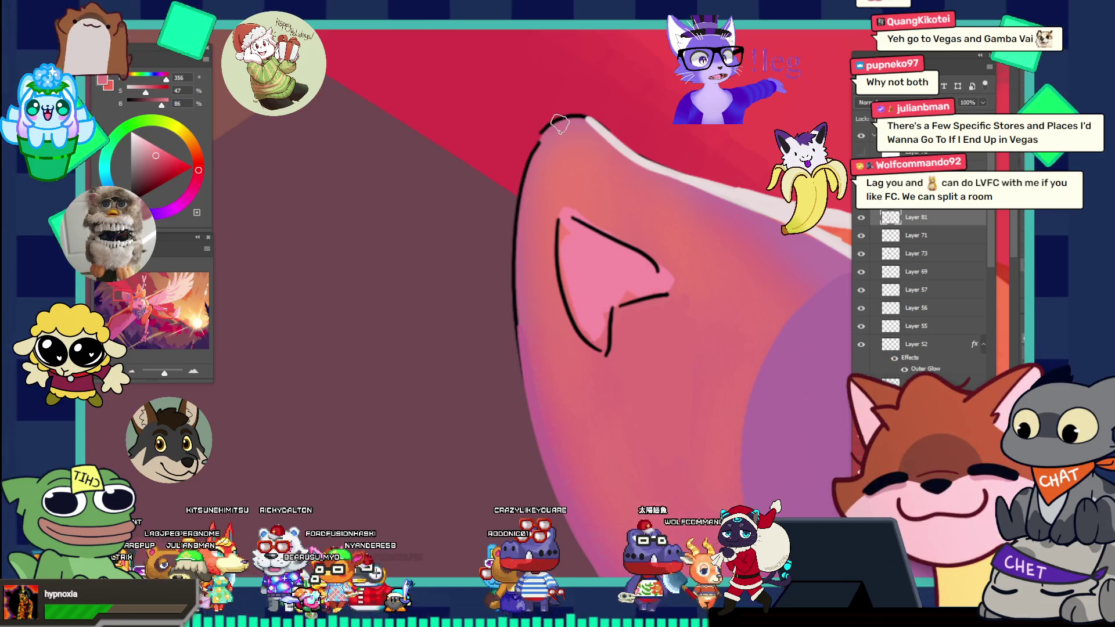
pyautogui.moveTo(560, 123); pyautogui.dragTo(537, 154)
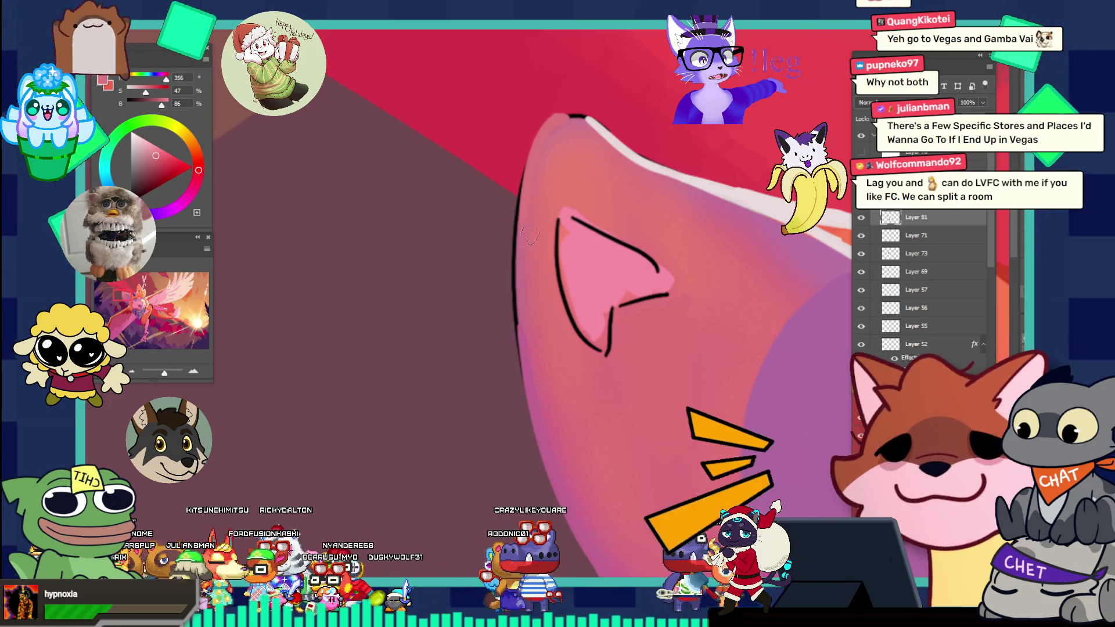
pyautogui.moveTo(521, 288); pyautogui.dragTo(526, 154)
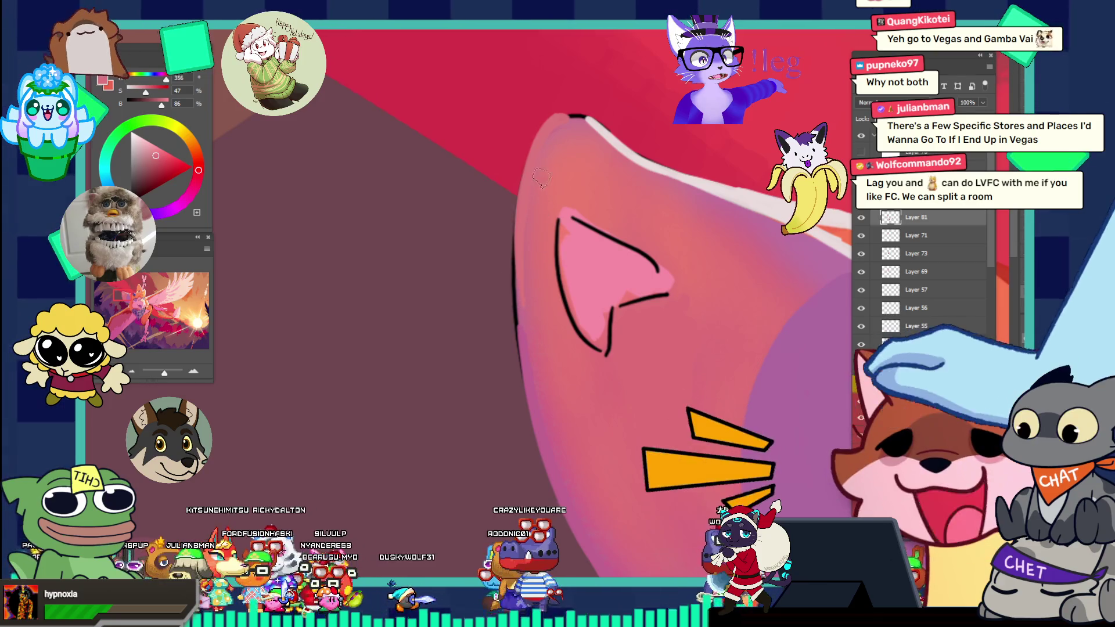
pyautogui.moveTo(516, 331)
pyautogui.mouseDown()
pyautogui.moveTo(524, 244)
pyautogui.moveTo(517, 334)
pyautogui.mouseUp()
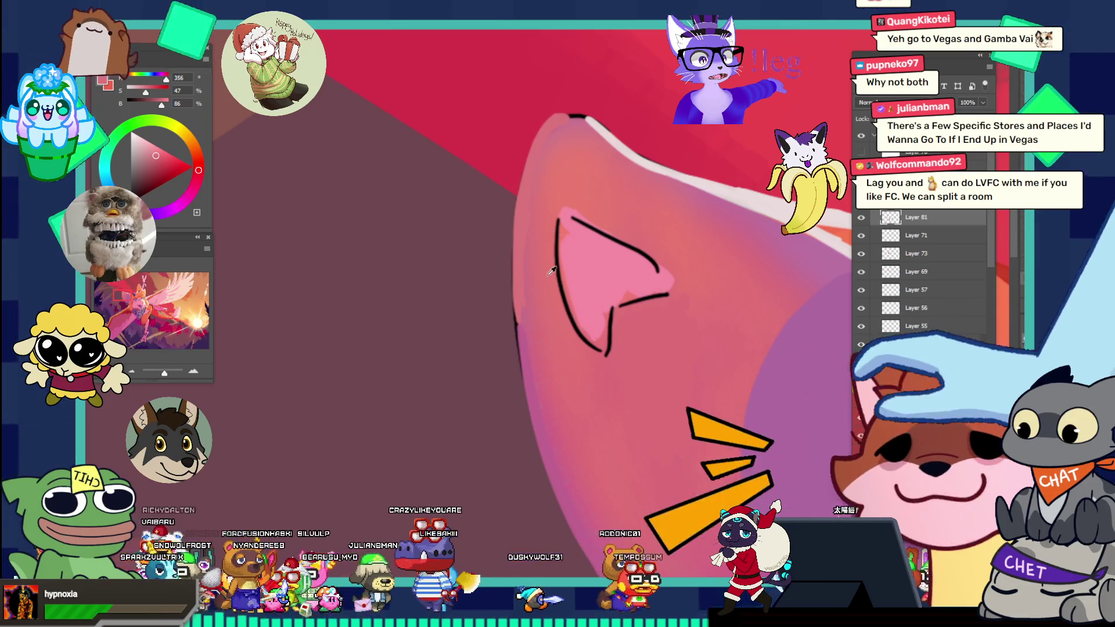
# - Sample a slightly different ear pink (about 332, 49, 76) and undo the too-dark left-edge strokes
pyautogui.keyDown('alt'); pyautogui.click(543, 256); pyautogui.keyUp('alt')
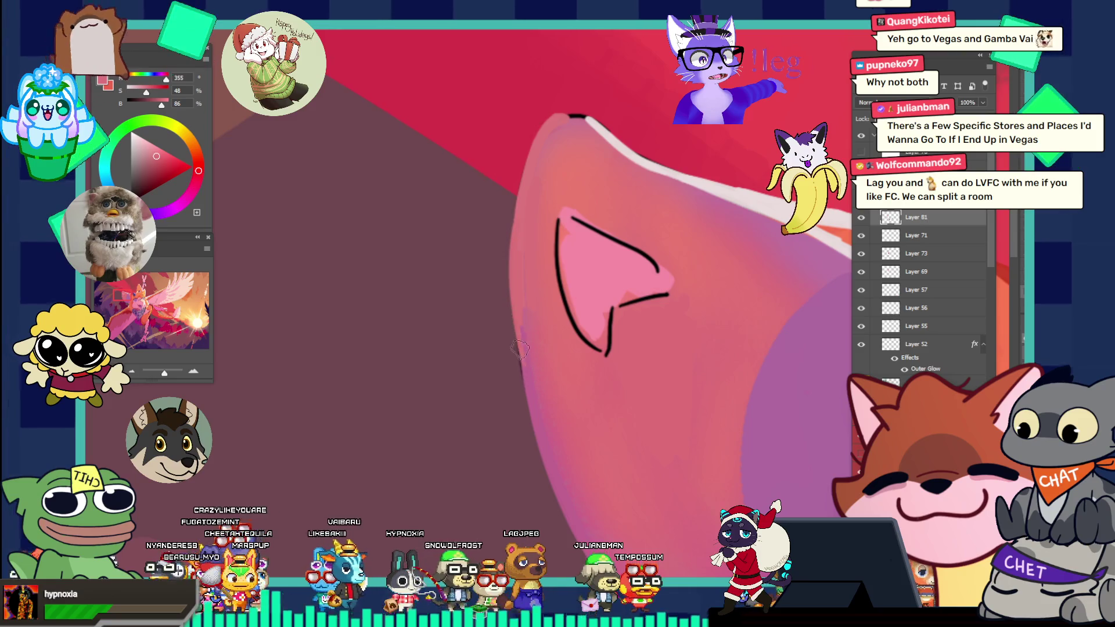
pyautogui.moveTo(520, 349); pyautogui.dragTo(514, 200)
pyautogui.hotkey('ctrl', 'z')
pyautogui.hotkey('ctrl', 'shift', 'z')
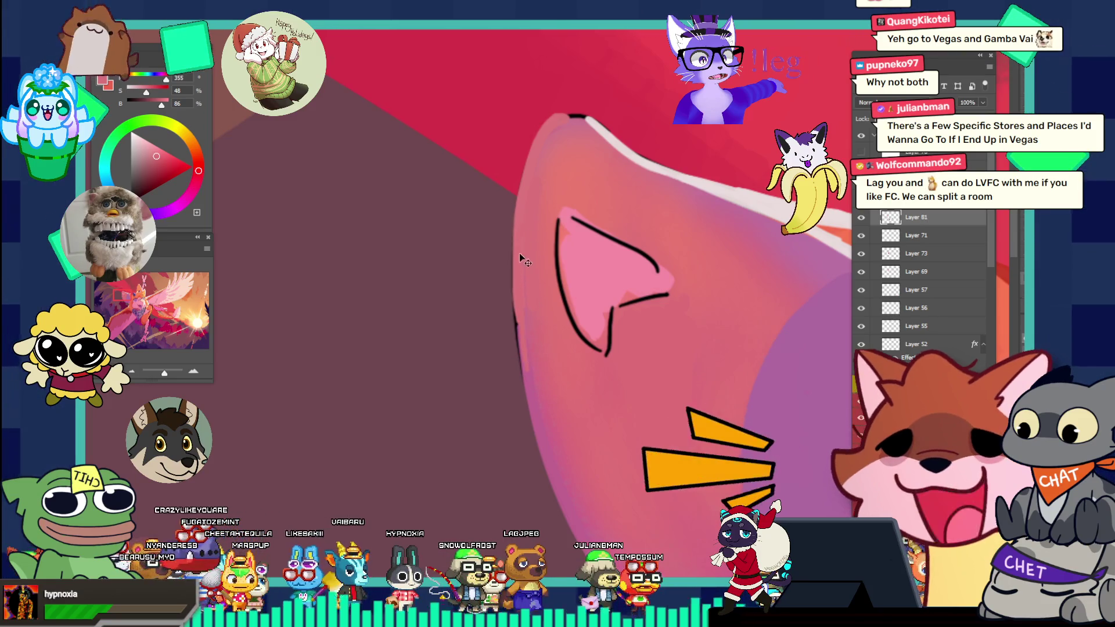
pyautogui.moveTo(519, 348); pyautogui.dragTo(514, 230)
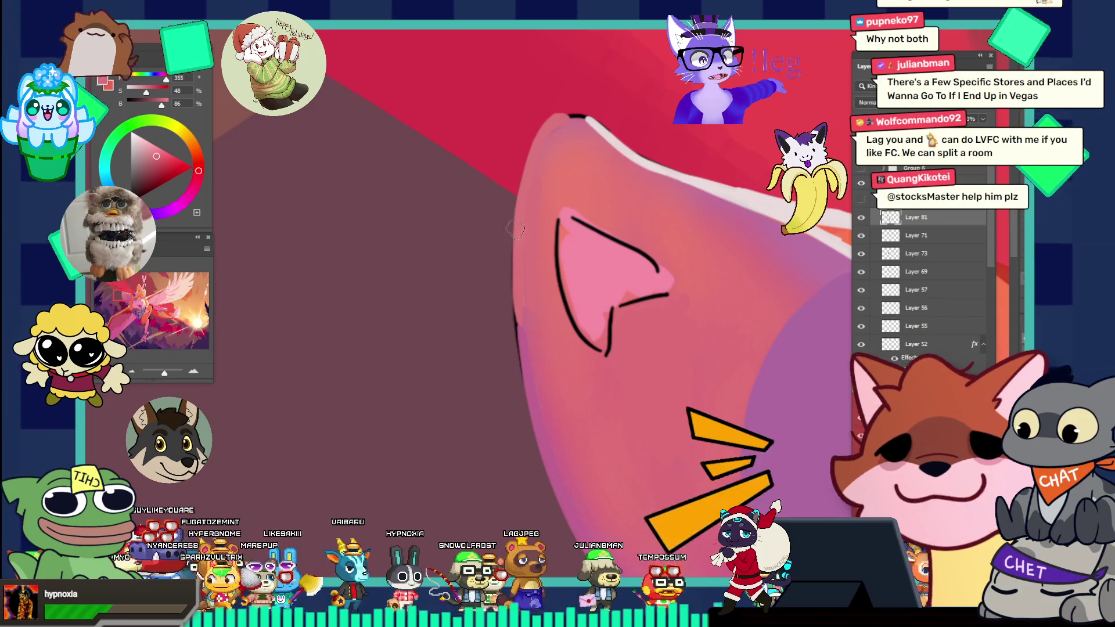
pyautogui.hotkey('ctrl', 'z')
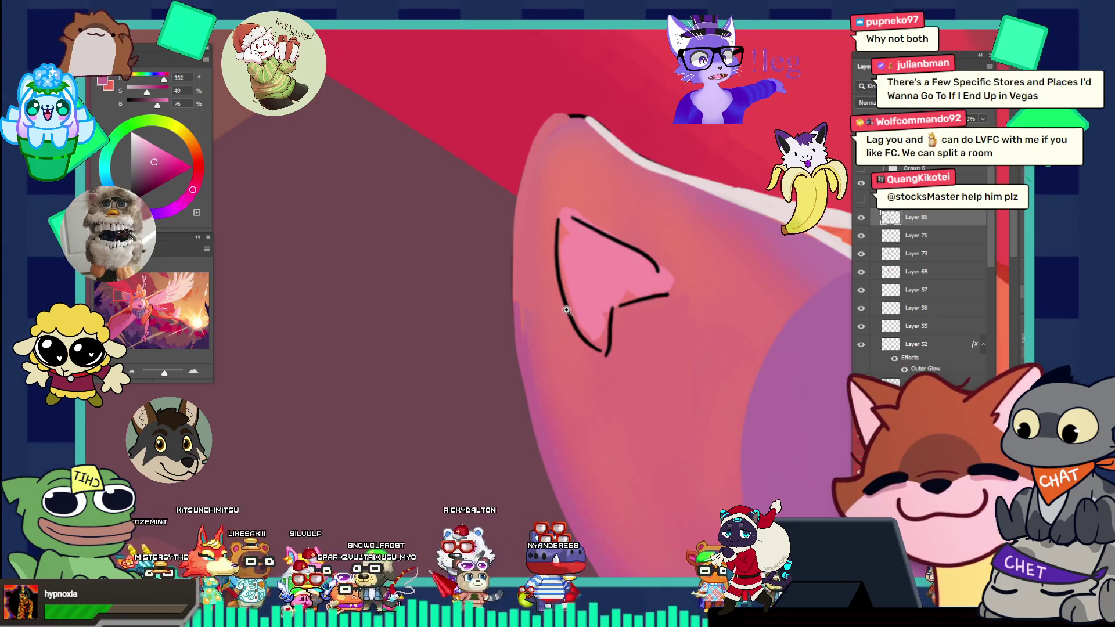
pyautogui.scroll(-3, 577, 277)
# - Resample the ear's pink and repaint the ear's left edge, first darker then lighter
pyautogui.scroll(3, 577, 277)
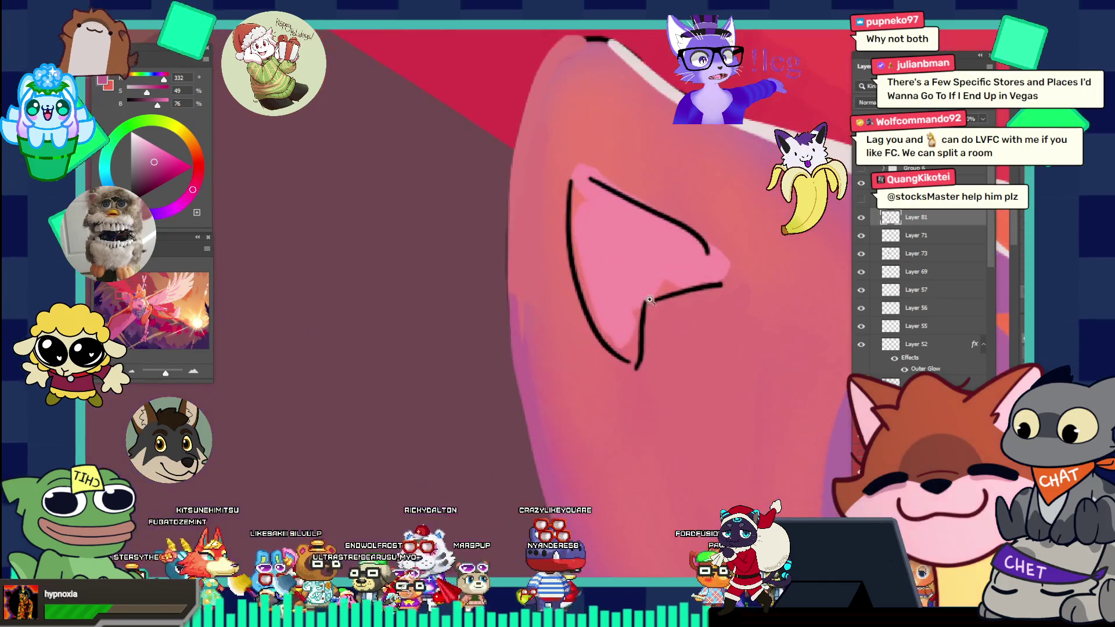
pyautogui.keyDown('alt'); pyautogui.click(536, 243); pyautogui.keyUp('alt')
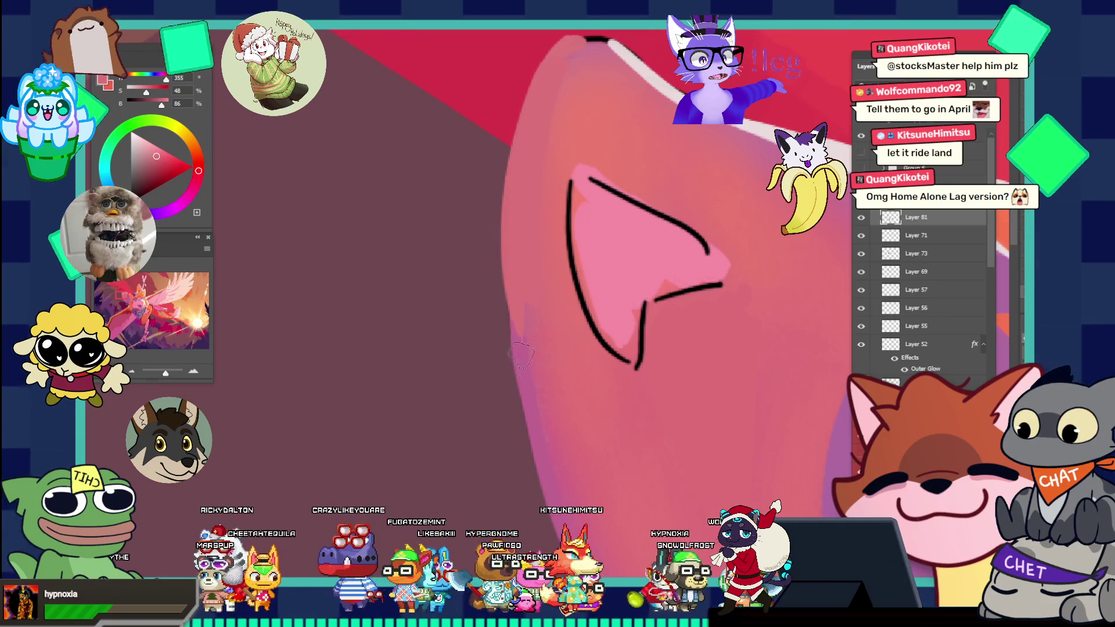
pyautogui.moveTo(514, 313); pyautogui.dragTo(514, 99)
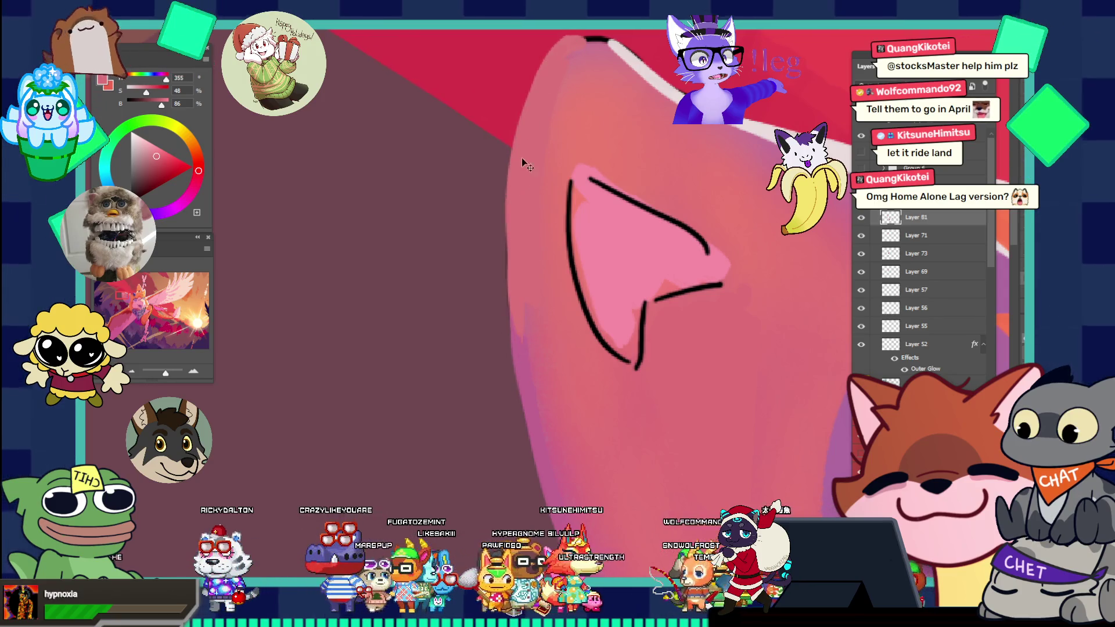
pyautogui.moveTo(522, 161); pyautogui.dragTo(517, 322)
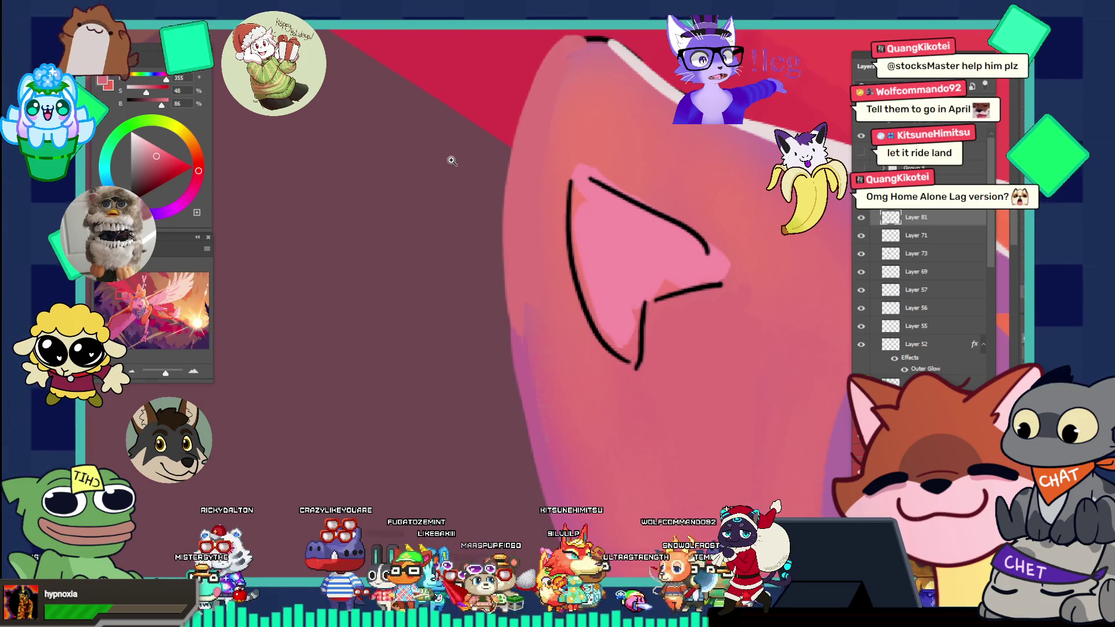
# - Check the whole illustration, then zoom back to the ear and sample a rosy red (about 355, 48, 86) near its tip
pyautogui.keyDown('alt'); pyautogui.click(510, 170); pyautogui.keyUp('alt')
pyautogui.click(593, 247)
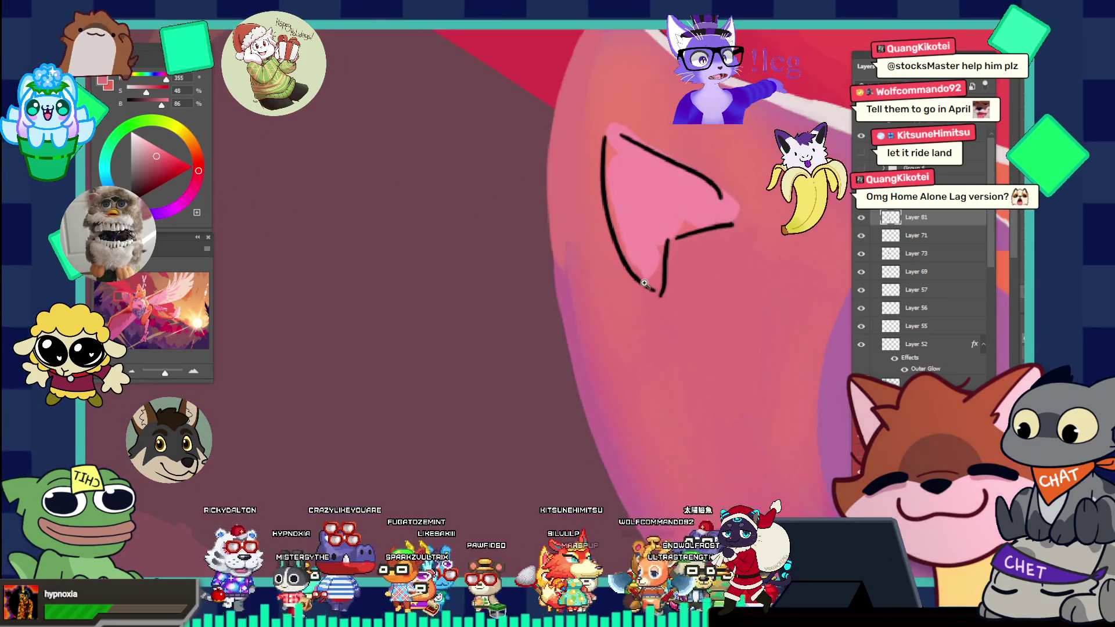
pyautogui.moveTo(655, 286); pyautogui.dragTo(667, 289)
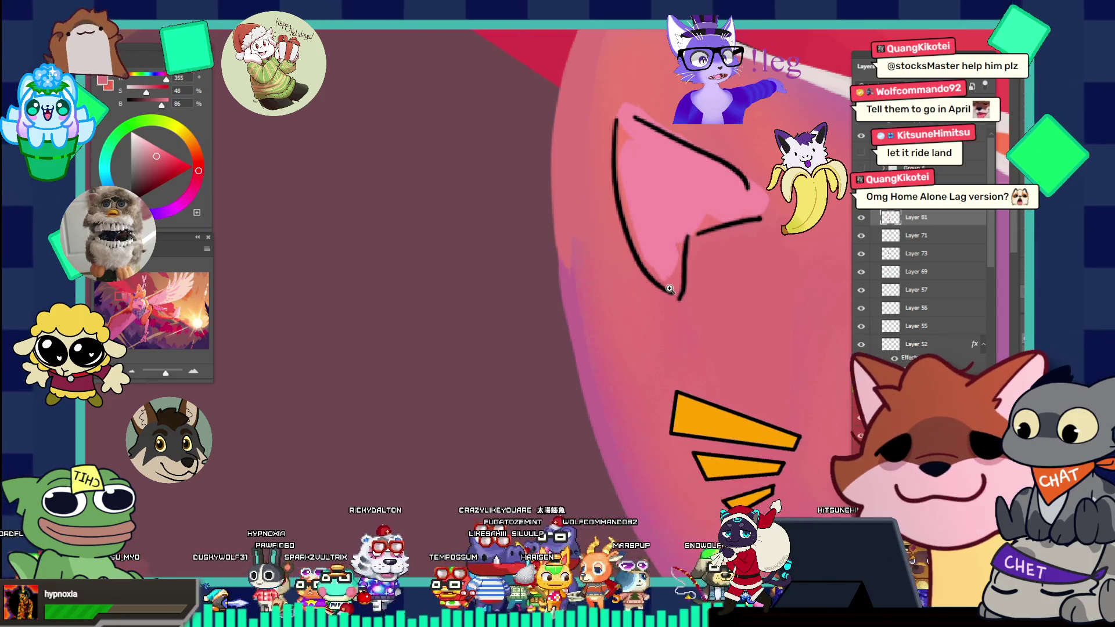
pyautogui.moveTo(670, 289)
pyautogui.mouseDown()
pyautogui.moveTo(511, 215)
pyautogui.moveTo(669, 203)
pyautogui.mouseUp()
pyautogui.click(669, 203)
pyautogui.click(669, 203)
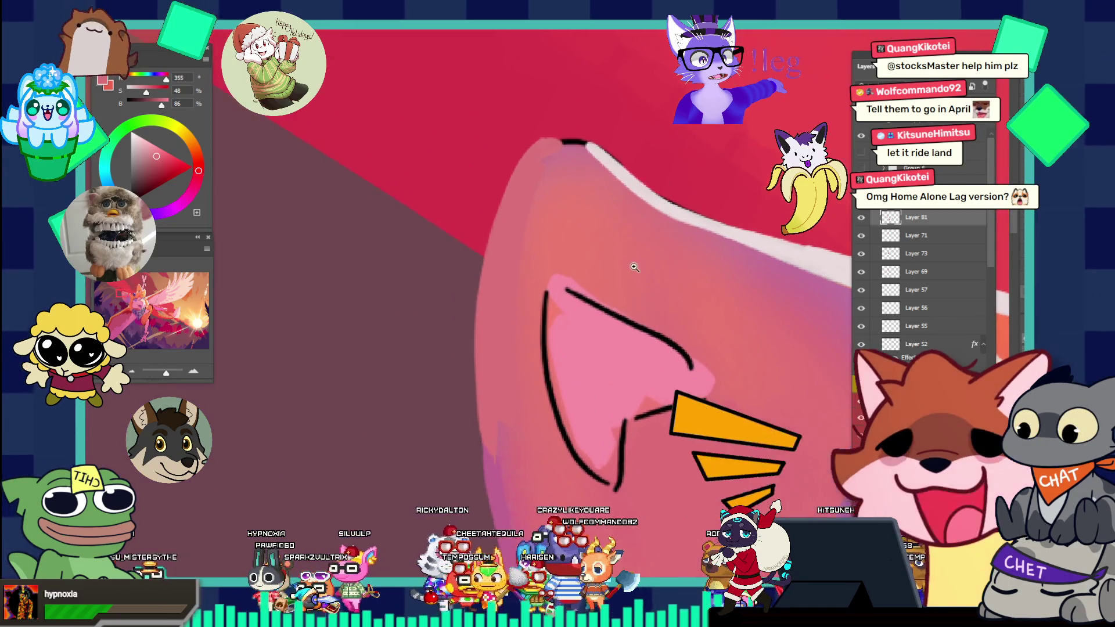
pyautogui.keyDown('alt'); pyautogui.click(578, 156); pyautogui.keyUp('alt')
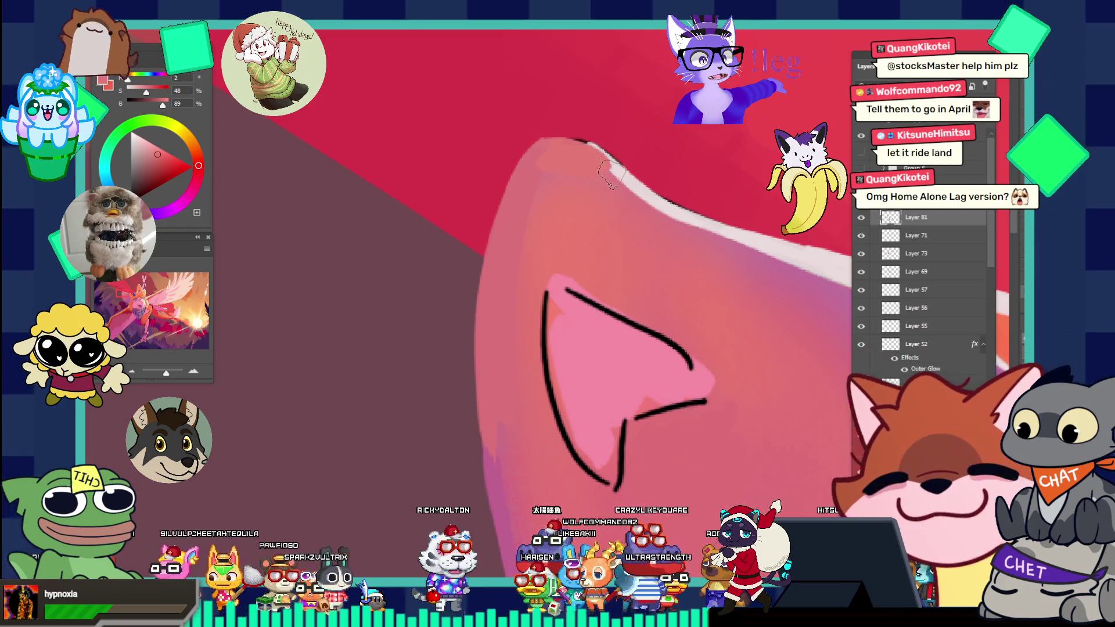
pyautogui.press('v')
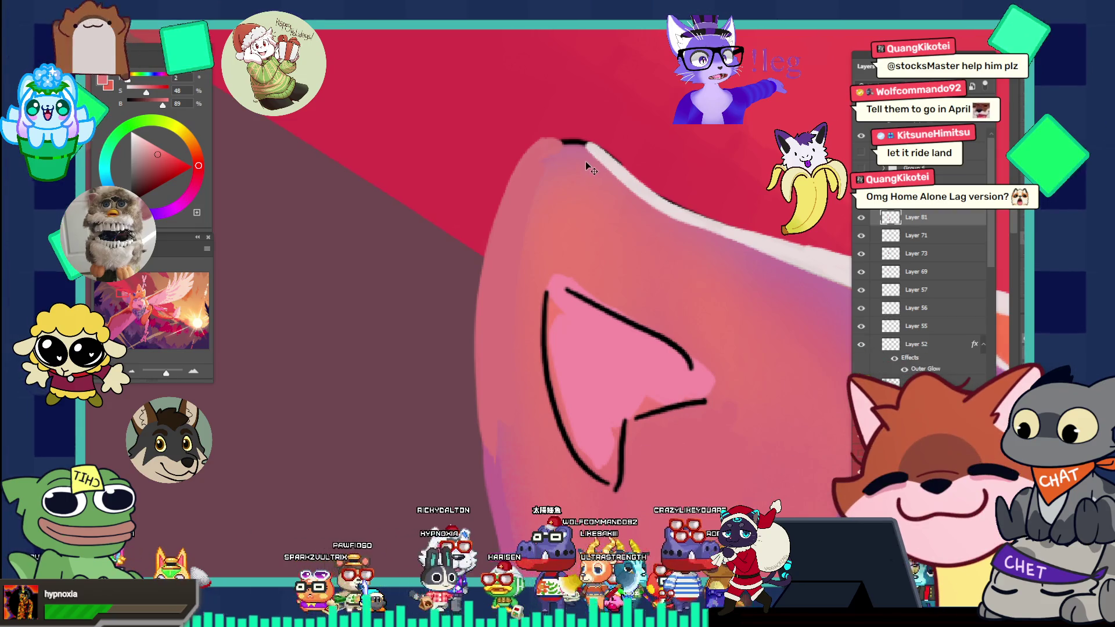
pyautogui.keyDown('alt'); pyautogui.click(551, 167); pyautogui.keyUp('alt')
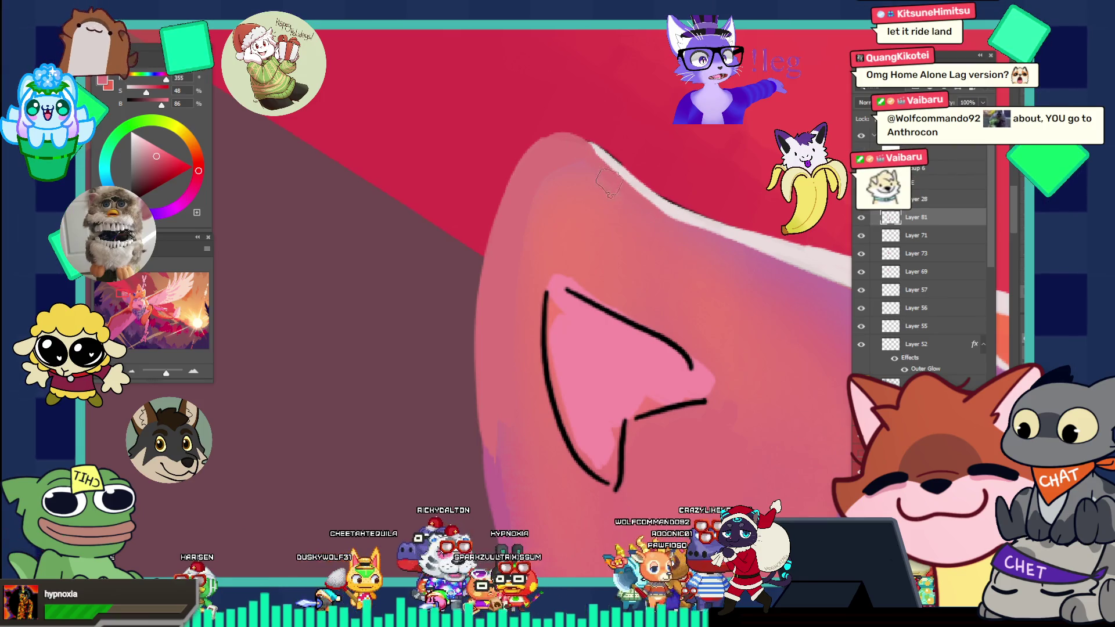
pyautogui.press('v')
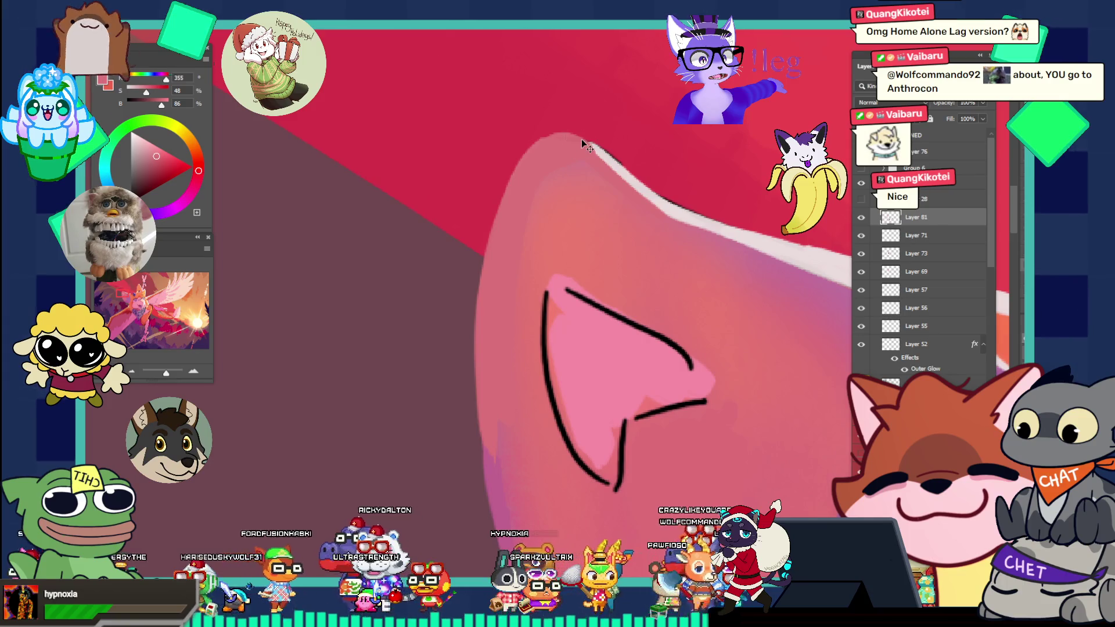
# - Switch to the Lasso tool and zoom out to a small overview of the painting
pyautogui.press('l')
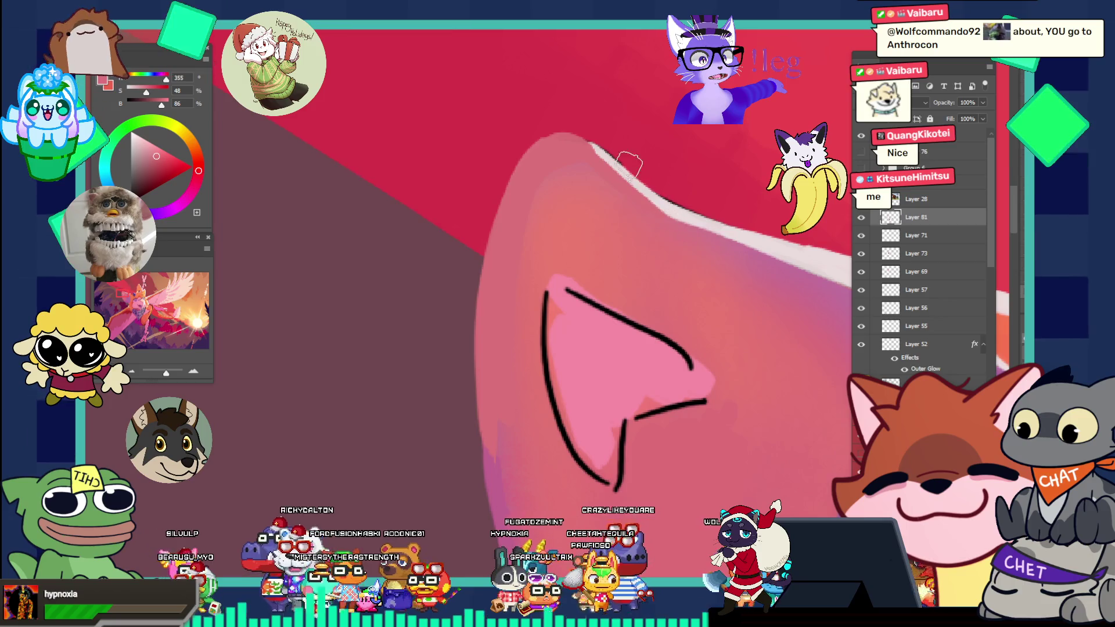
pyautogui.moveTo(617, 228)
pyautogui.mouseDown()
pyautogui.moveTo(540, 199)
pyautogui.moveTo(591, 221)
pyautogui.mouseUp()
pyautogui.moveTo(715, 308); pyautogui.dragTo(633, 267)
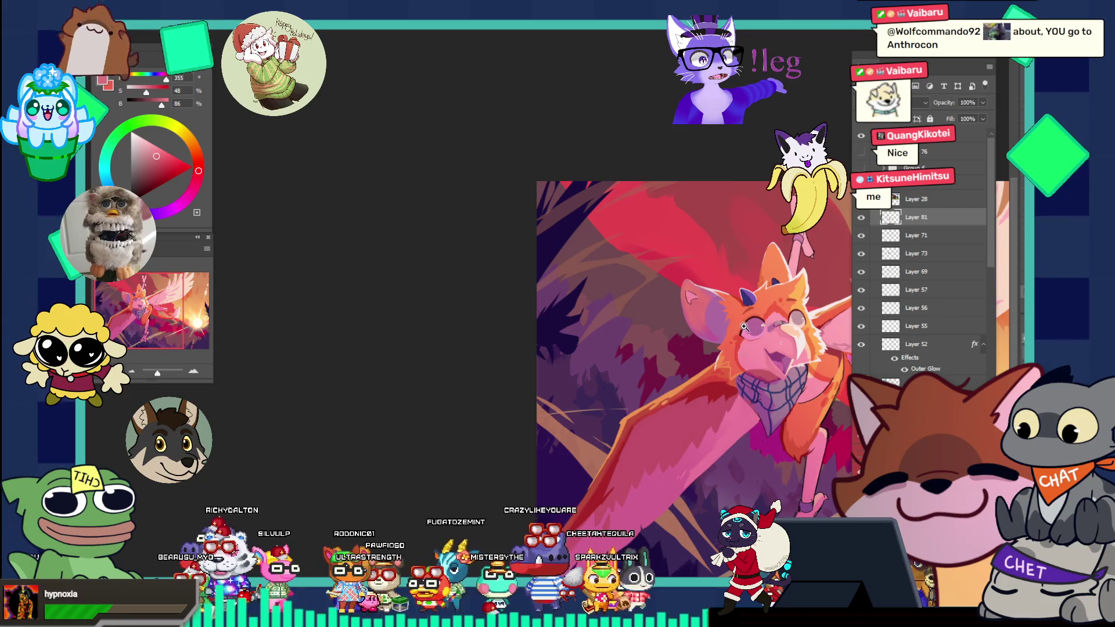
# - Zoom into the ear and paint pink over its left outline, the stroke near the tip, and the inner edge line
pyautogui.moveTo(744, 327); pyautogui.dragTo(779, 383)
pyautogui.click(592, 242)
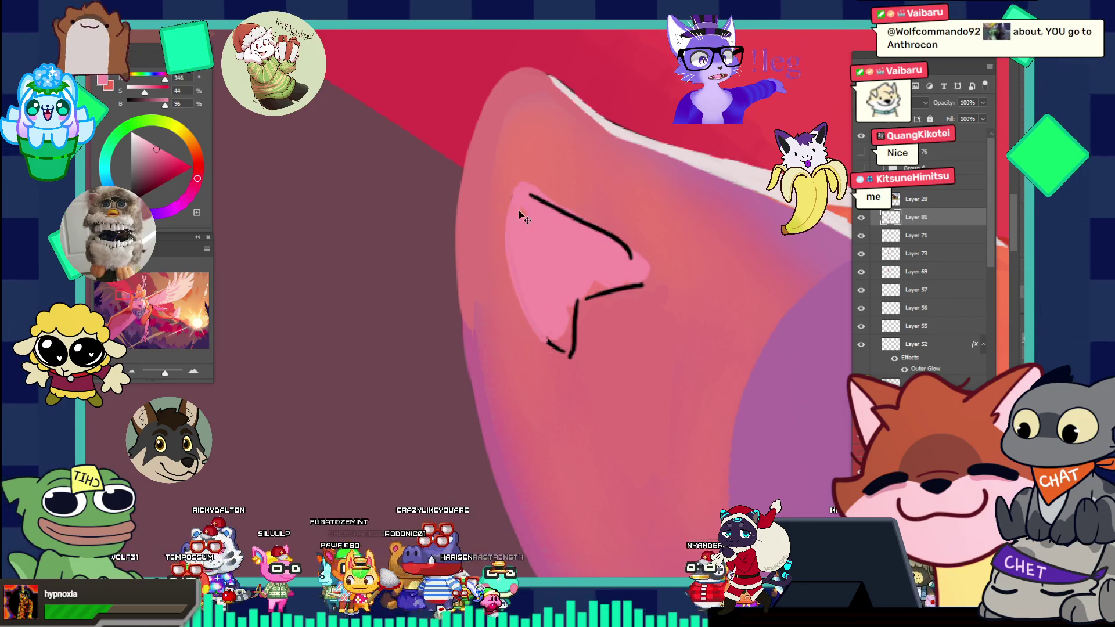
pyautogui.moveTo(511, 234); pyautogui.dragTo(522, 270)
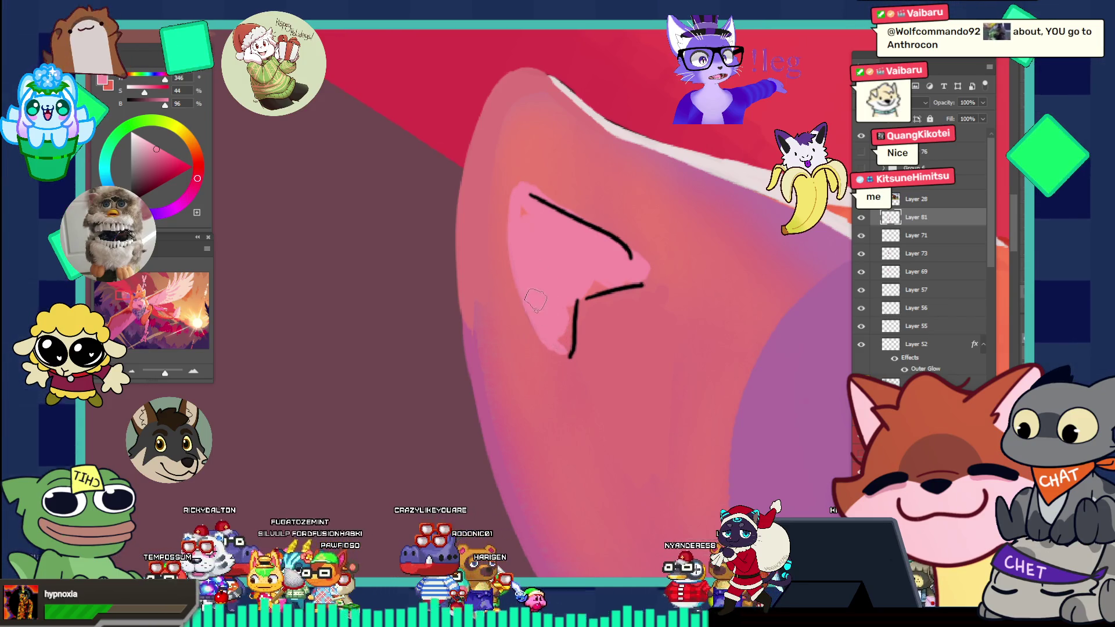
pyautogui.hotkey('ctrl', 'shift', 'z')
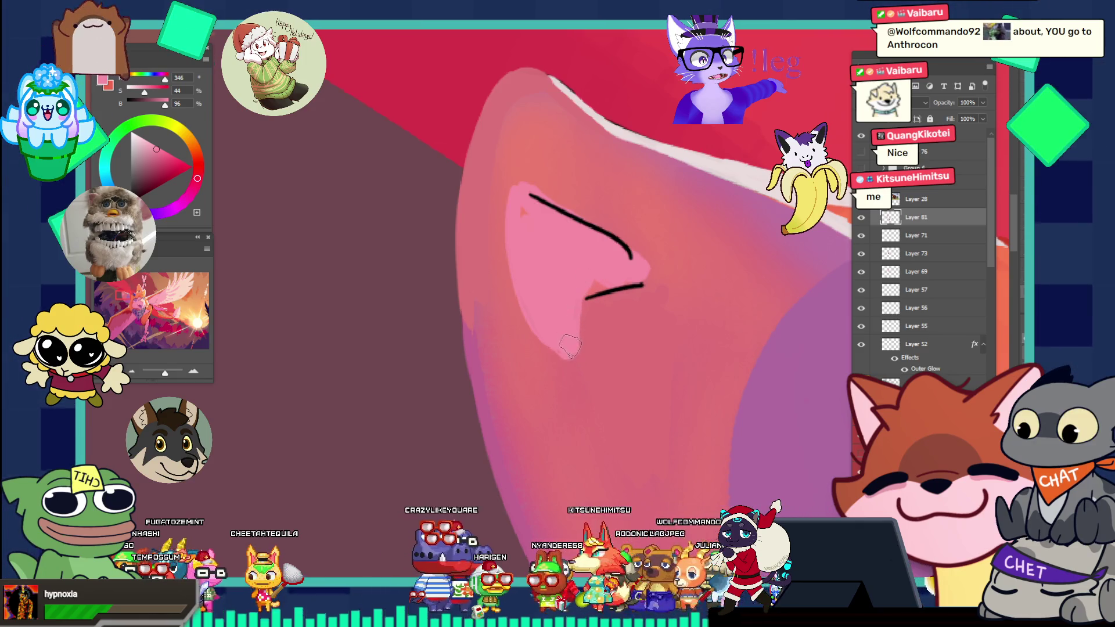
pyautogui.moveTo(596, 292); pyautogui.dragTo(617, 286)
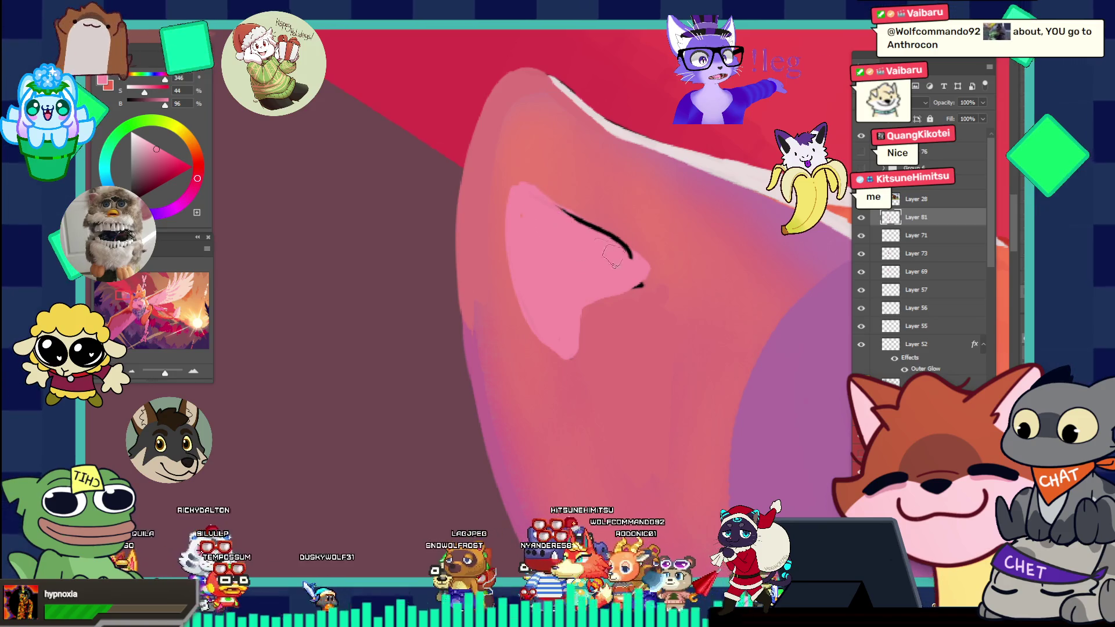
pyautogui.moveTo(630, 256)
pyautogui.mouseDown()
pyautogui.moveTo(611, 247)
pyautogui.moveTo(625, 254)
pyautogui.mouseUp()
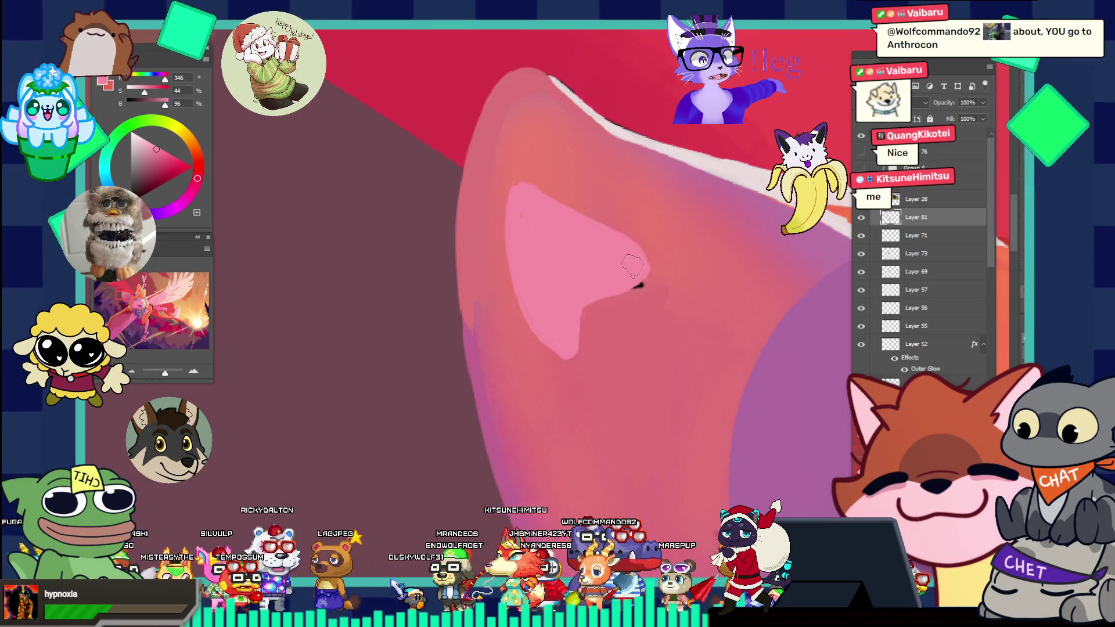
# - Try a deeper red stroke on the inner ear, undo it, and resample the ear's pink-red
pyautogui.scroll(-3, 621, 225)
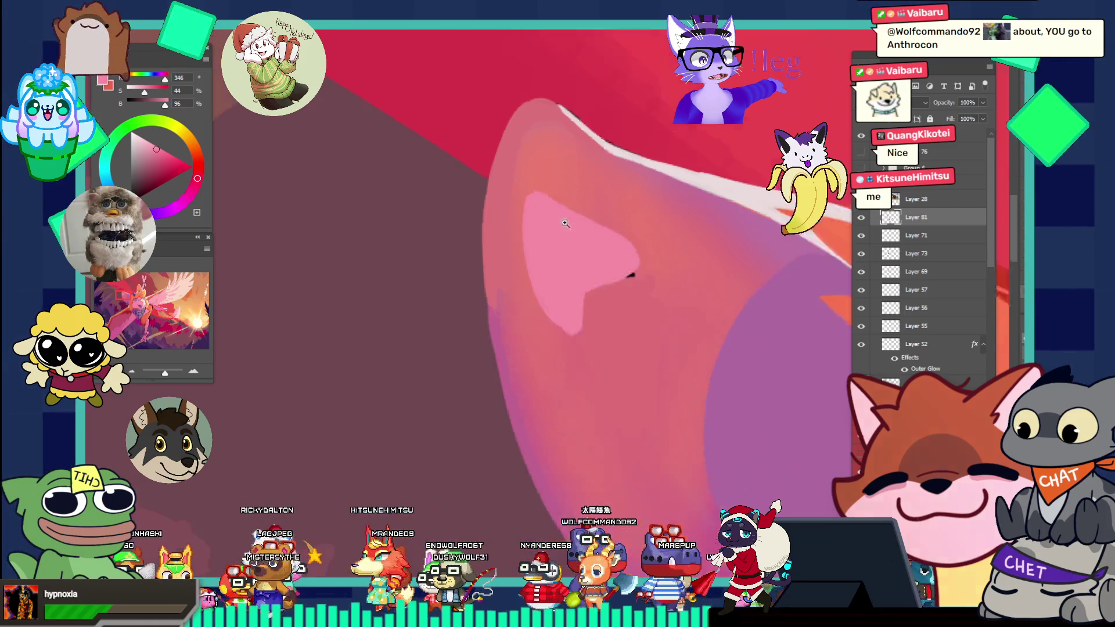
pyautogui.click(622, 225)
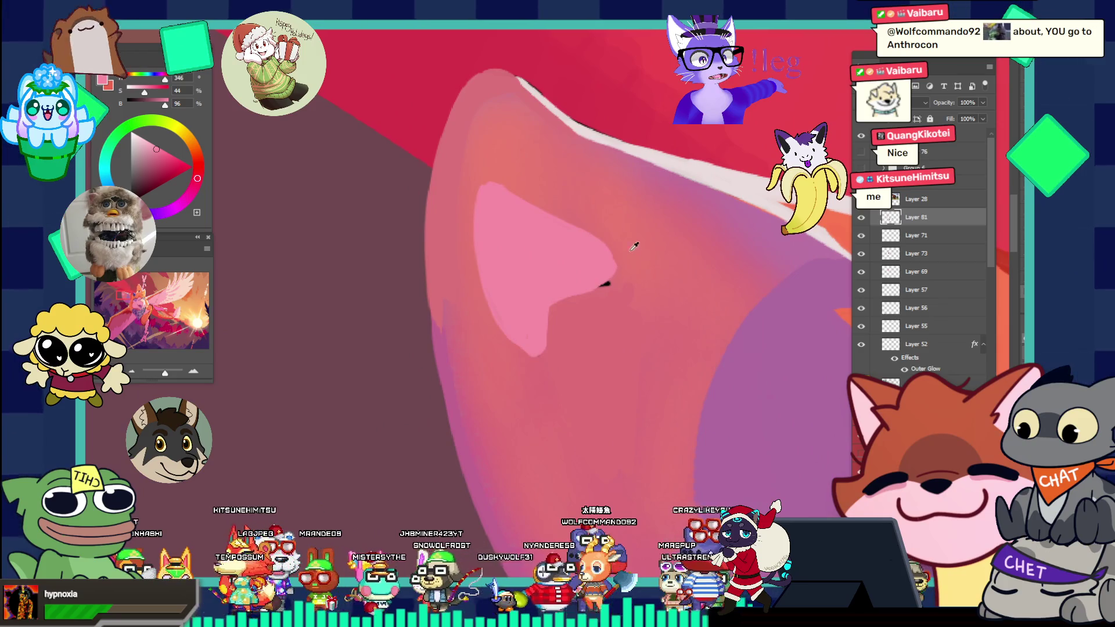
pyautogui.keyDown('alt'); pyautogui.click(634, 247); pyautogui.keyUp('alt')
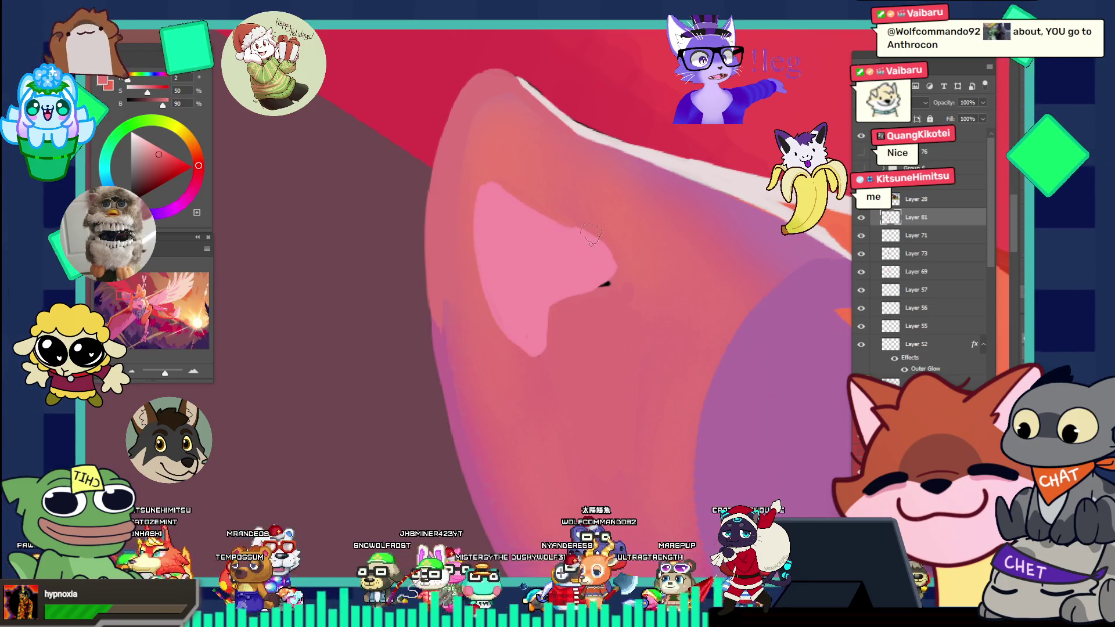
pyautogui.moveTo(610, 261); pyautogui.dragTo(549, 220)
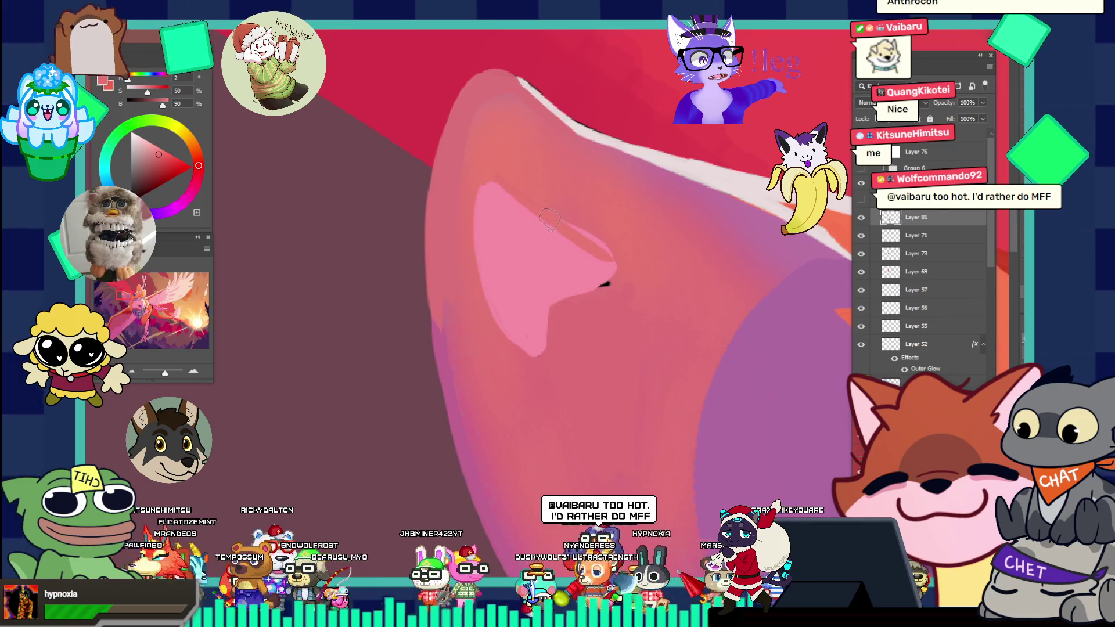
pyautogui.hotkey('ctrl', 'z')
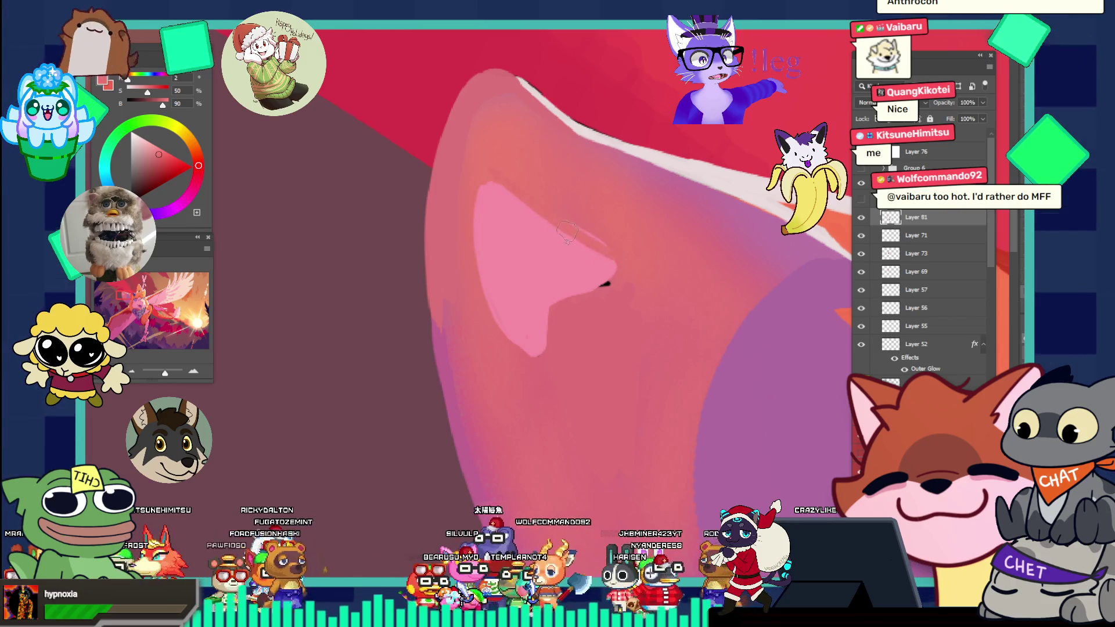
pyautogui.keyDown('alt'); pyautogui.click(627, 268); pyautogui.keyUp('alt')
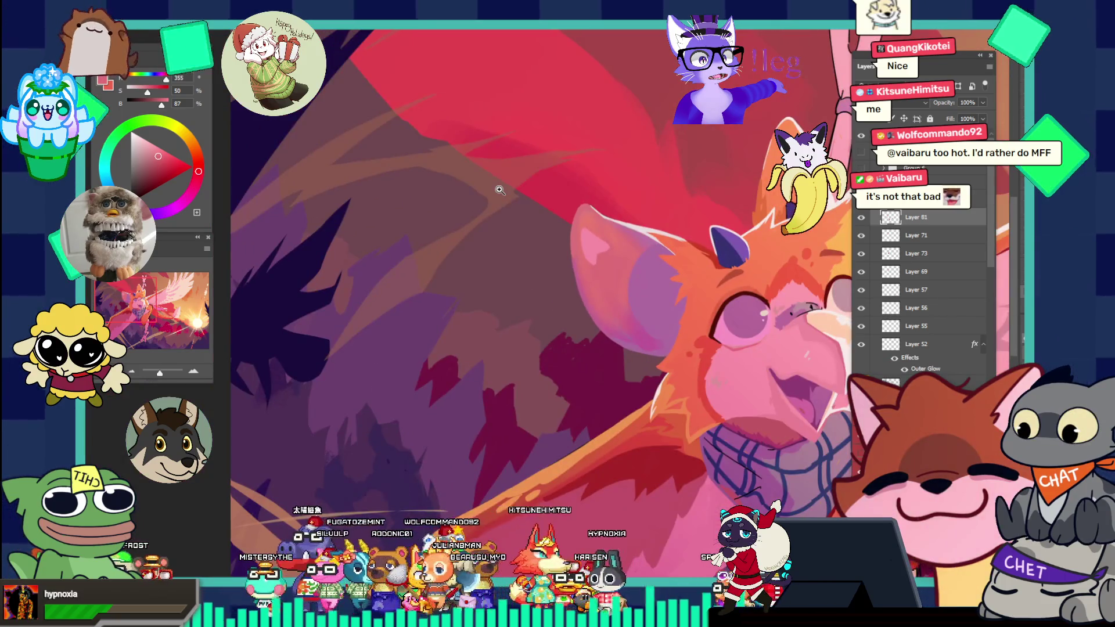
# - Zoom out over the fox's head, then zoom step by step back into a close view of the ear
pyautogui.keyDown('alt'); pyautogui.click(500, 190); pyautogui.keyUp('alt')
pyautogui.click(734, 272)
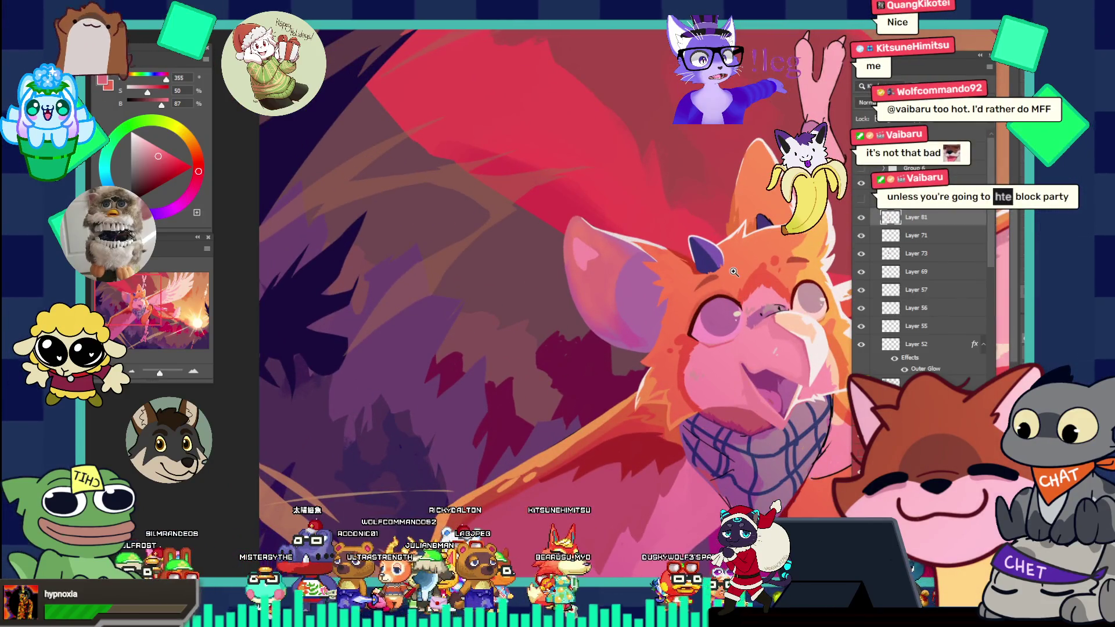
pyautogui.keyDown('alt'); pyautogui.click(645, 327); pyautogui.keyUp('alt')
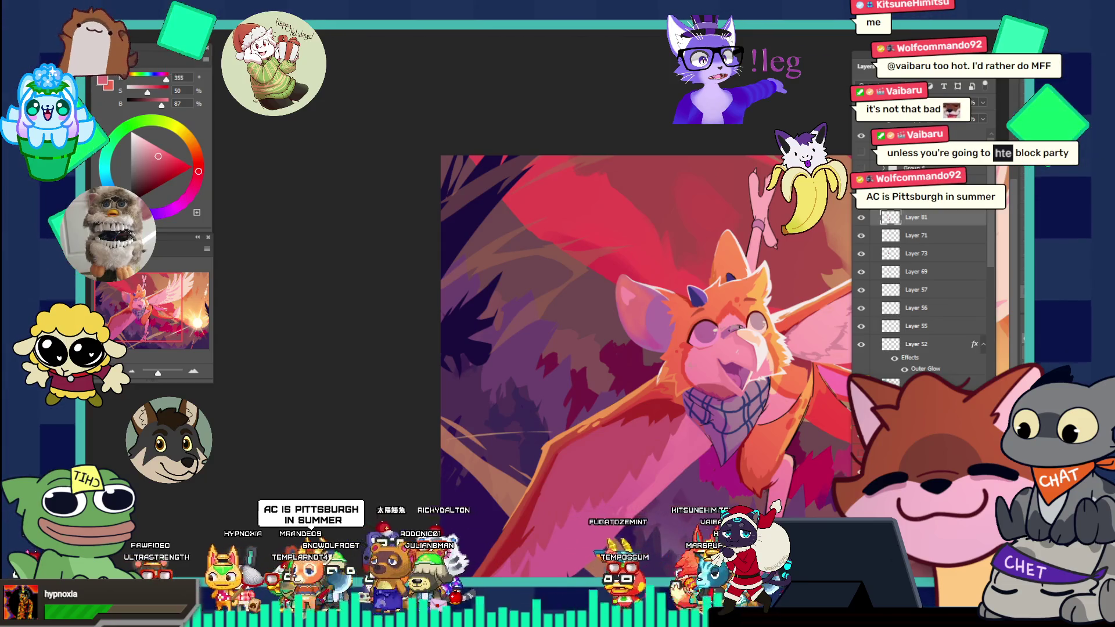
pyautogui.click(681, 308)
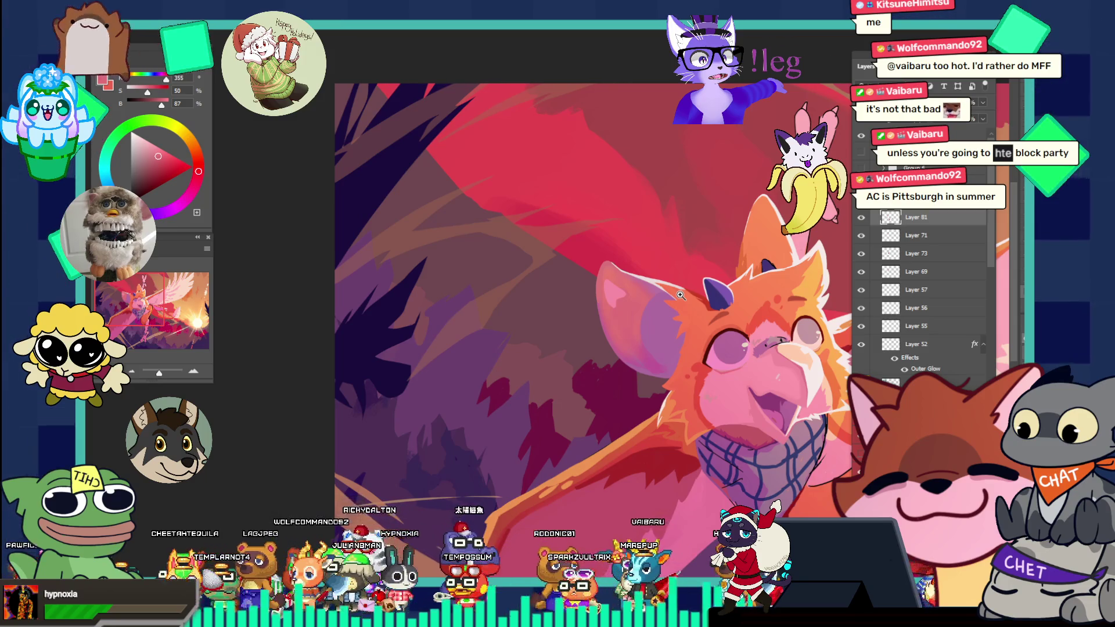
pyautogui.click(649, 293)
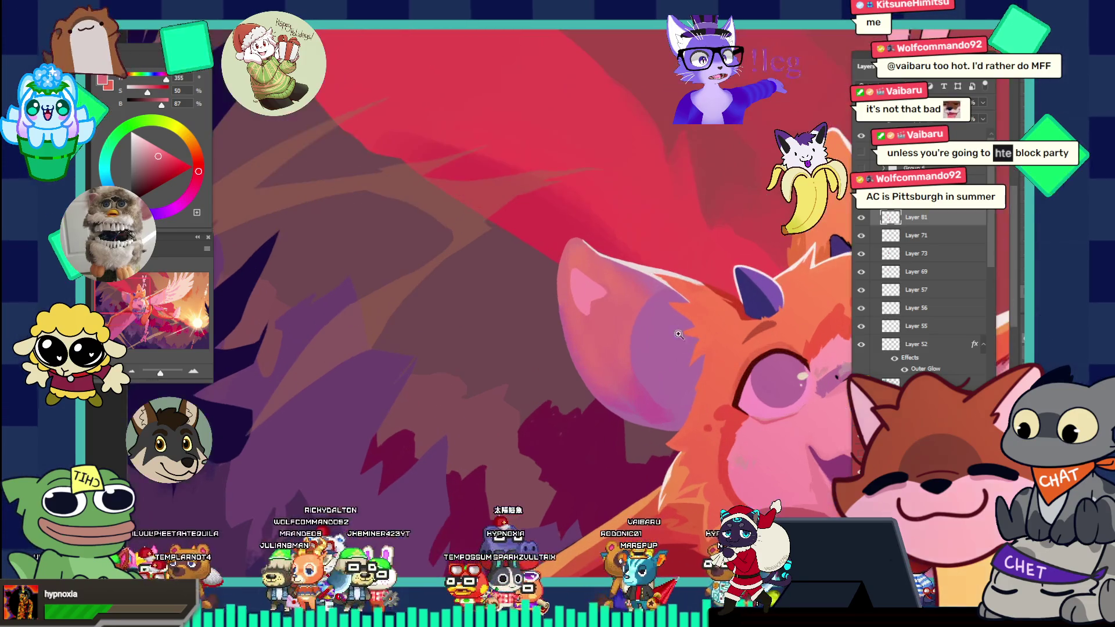
pyautogui.click(631, 311)
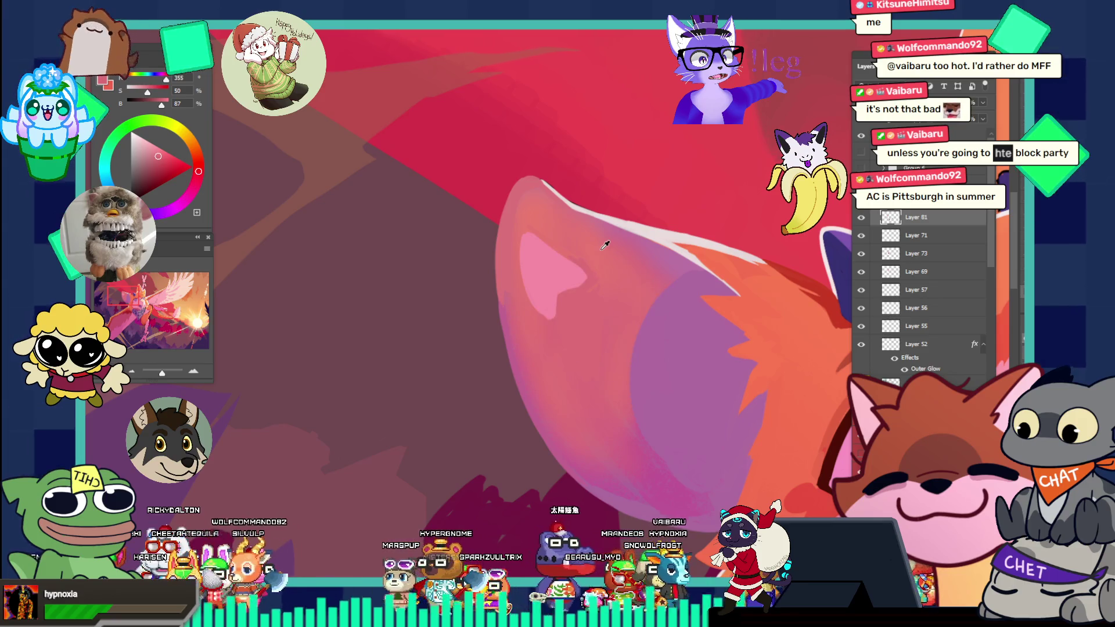
pyautogui.click(615, 283)
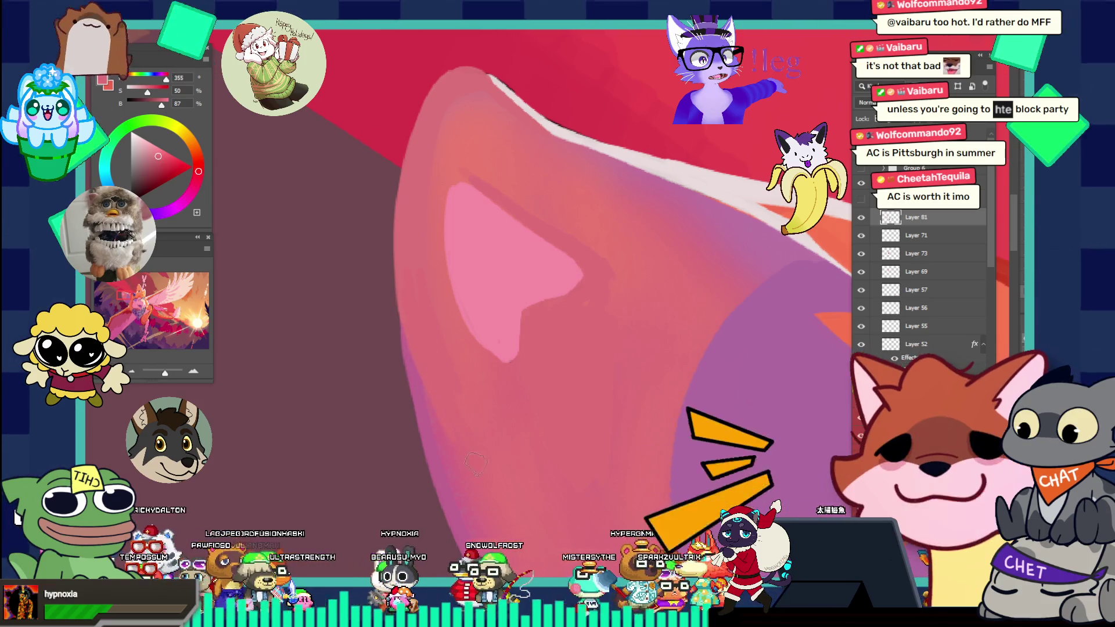
# - Zoom into the ear, sample its inner pink and a warmer red for shading, then fit the painting on screen
pyautogui.keyDown('alt'); pyautogui.click(530, 309); pyautogui.keyUp('alt')
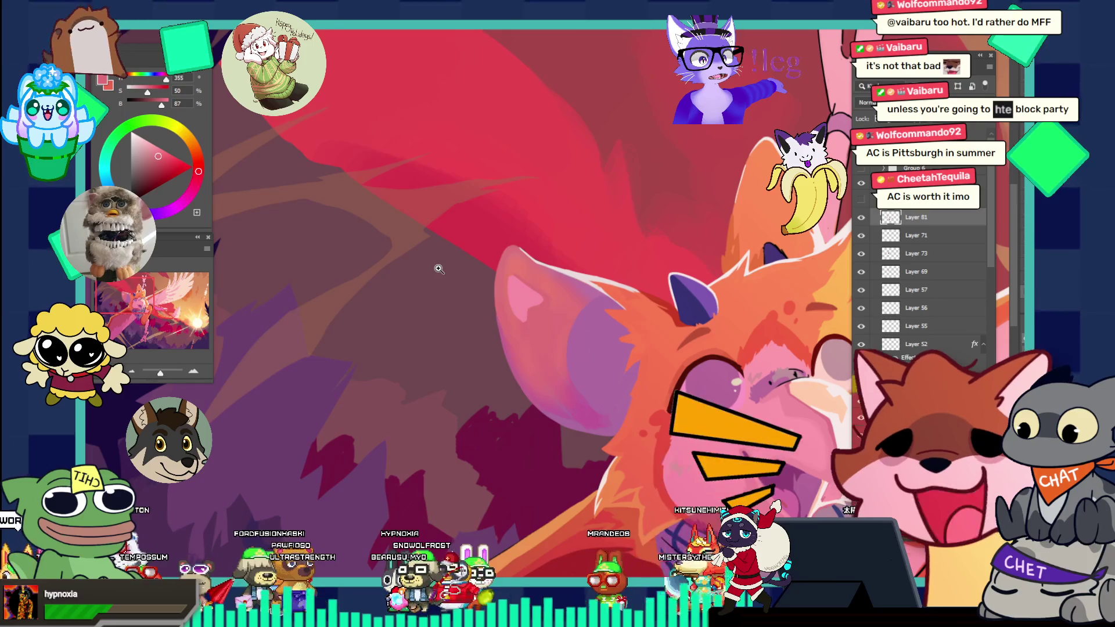
pyautogui.moveTo(533, 280); pyautogui.dragTo(577, 291)
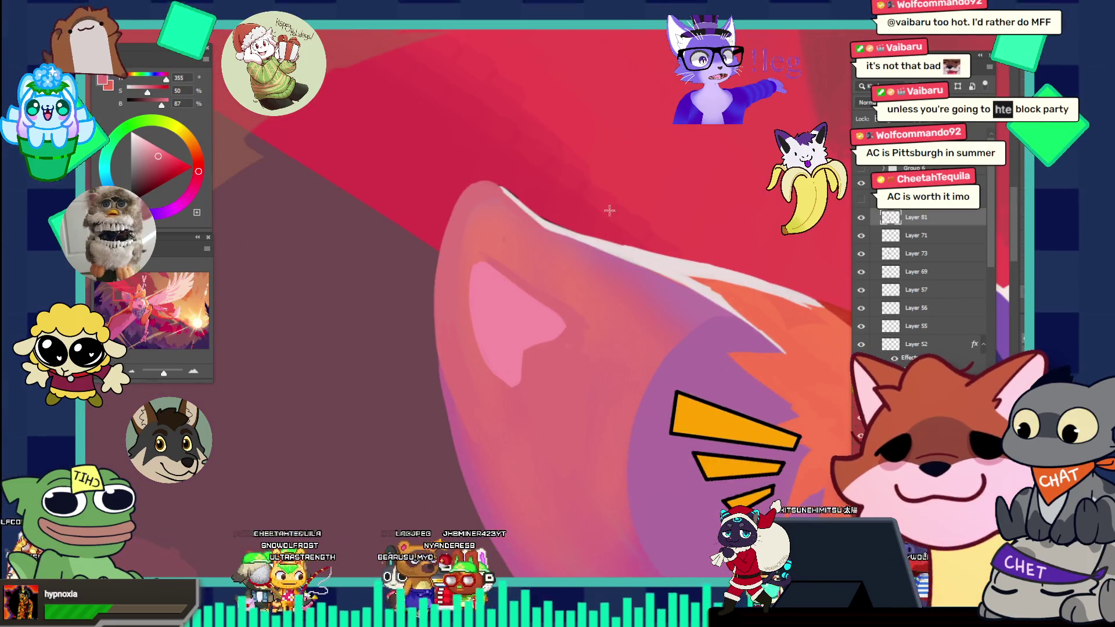
pyautogui.moveTo(559, 259); pyautogui.dragTo(564, 258)
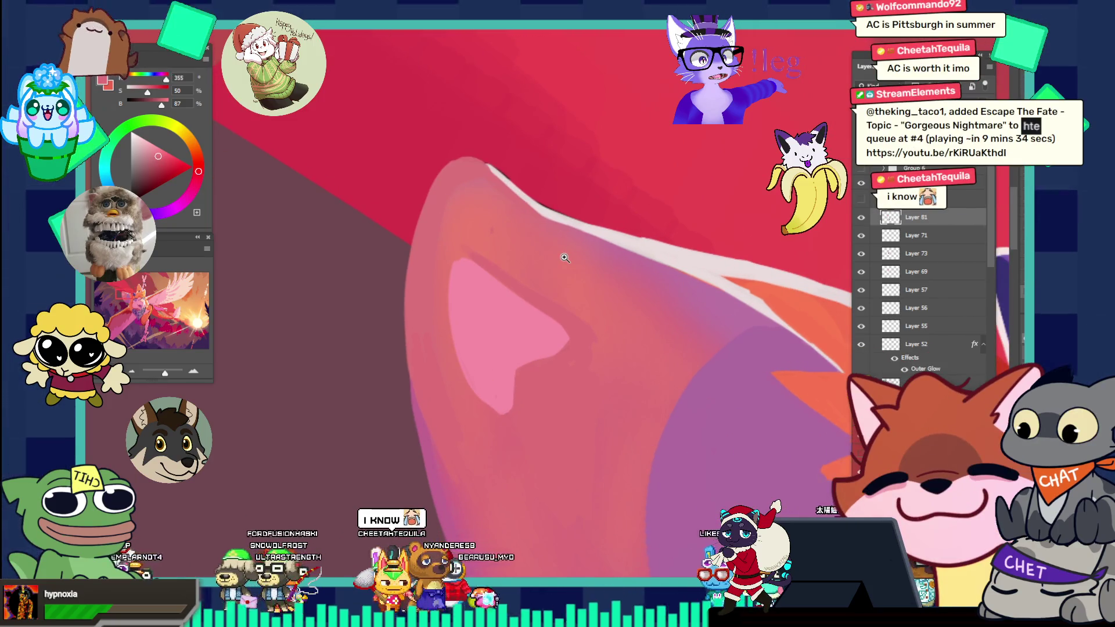
pyautogui.keyDown('alt'); pyautogui.click(541, 257); pyautogui.keyUp('alt')
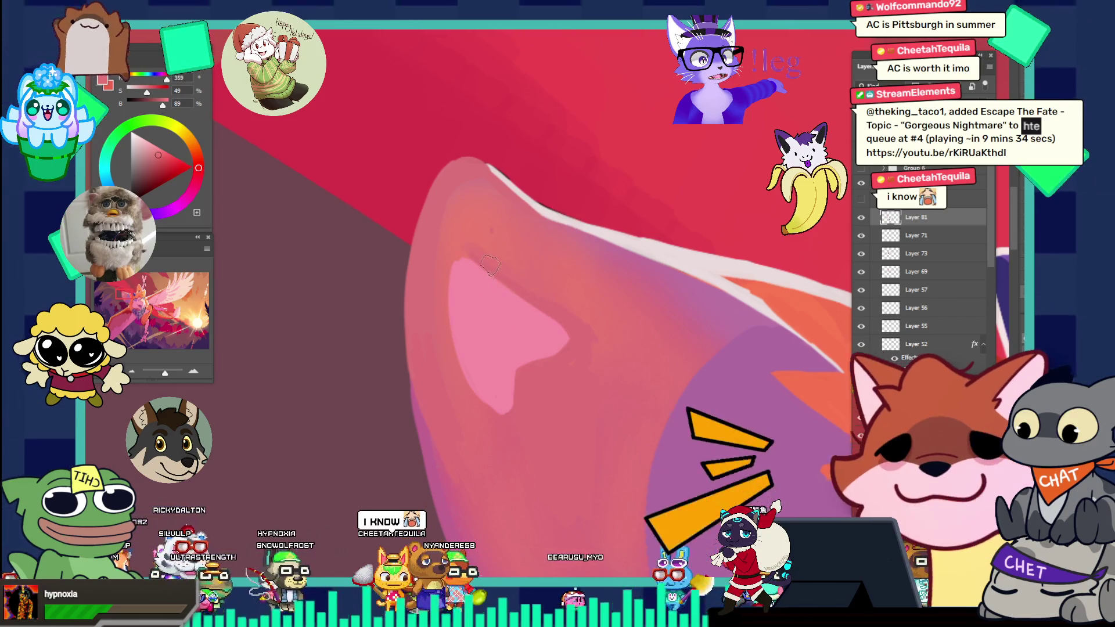
pyautogui.keyDown('alt'); pyautogui.click(510, 239); pyautogui.keyUp('alt')
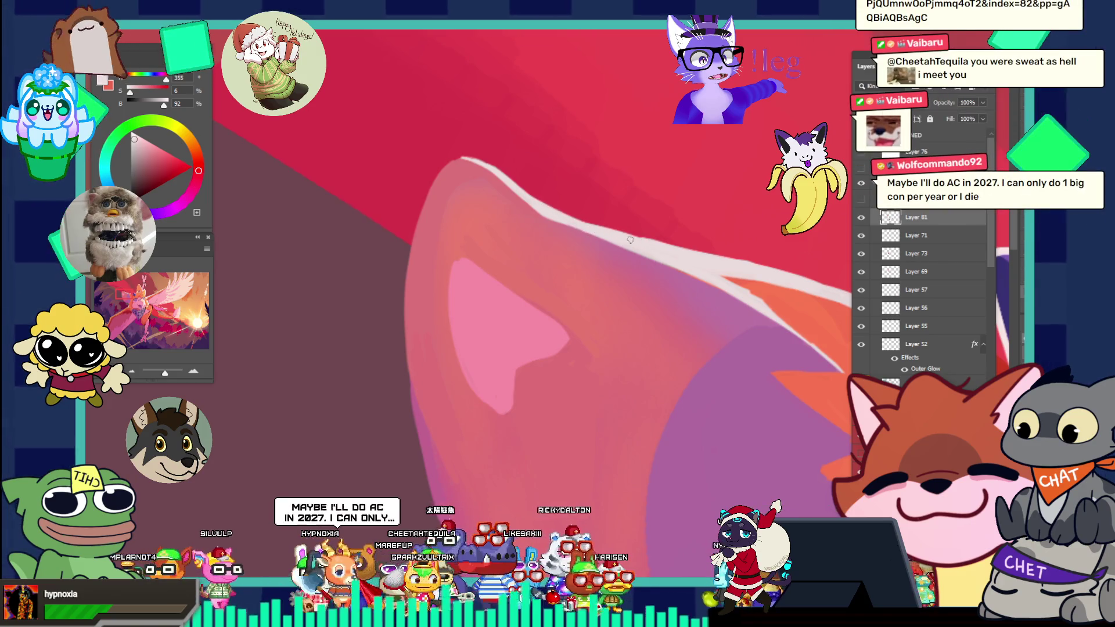
pyautogui.hotkey('ctrl', '0')
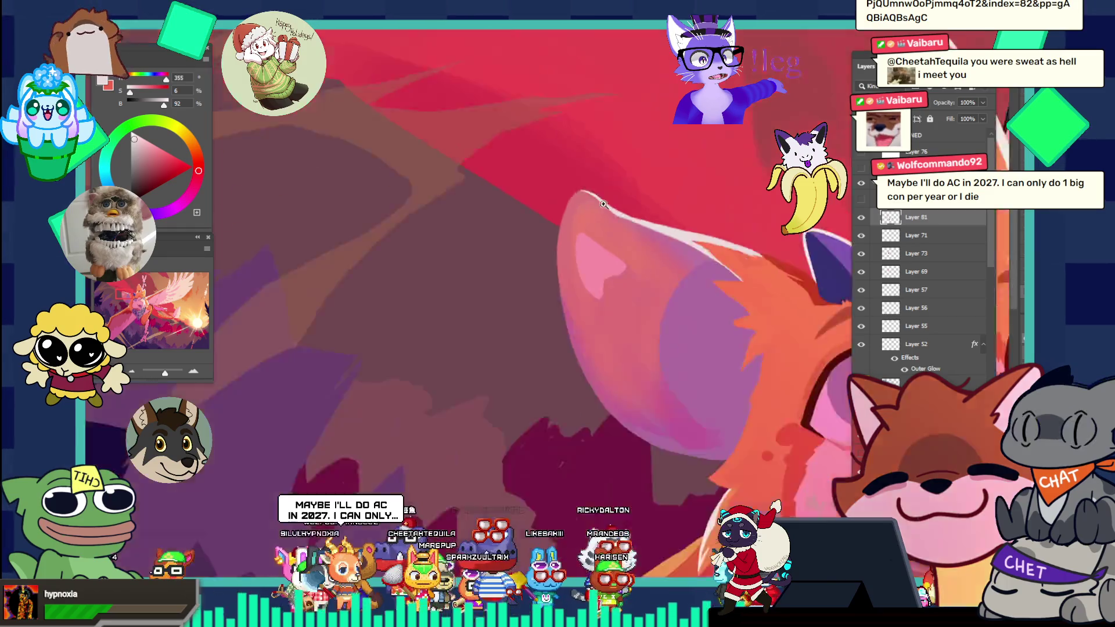
# - Zoom in and out over the full canvas to review the finished bird-and-sunset painting
pyautogui.scroll(-3, 748, 324)
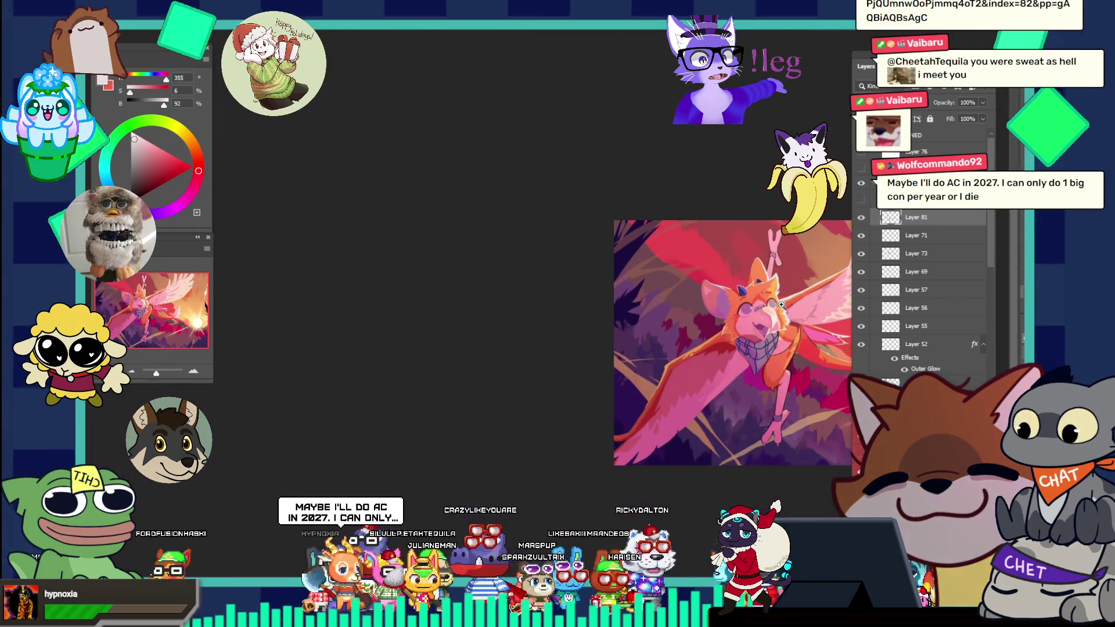
pyautogui.scroll(1, 804, 297)
pyautogui.scroll(3, 734, 311)
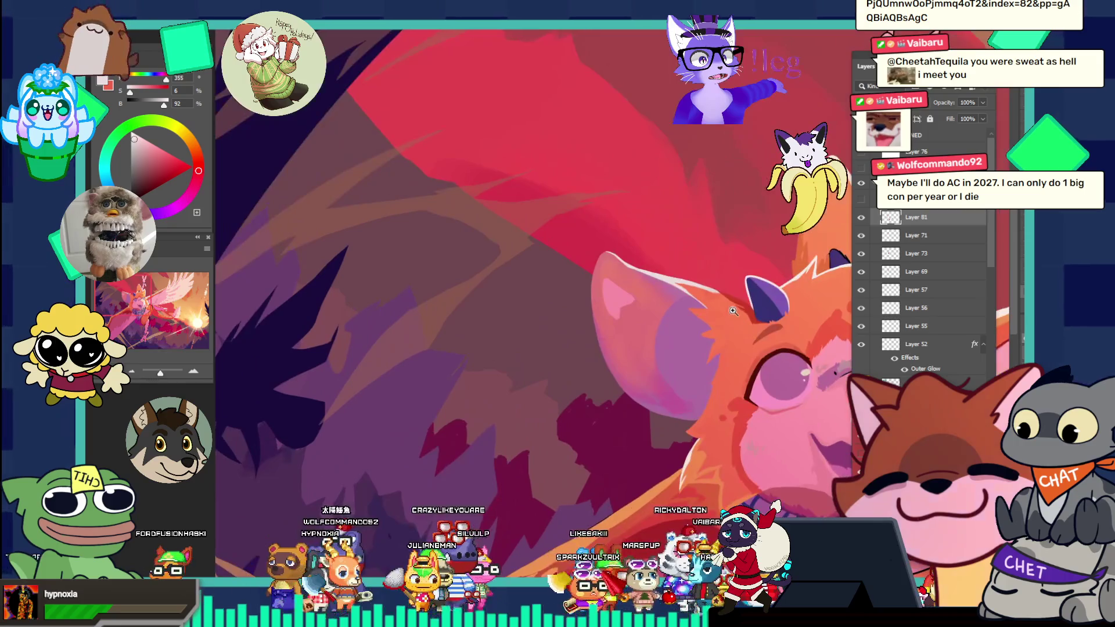
pyautogui.scroll(-3, 658, 312)
pyautogui.scroll(1, 622, 308)
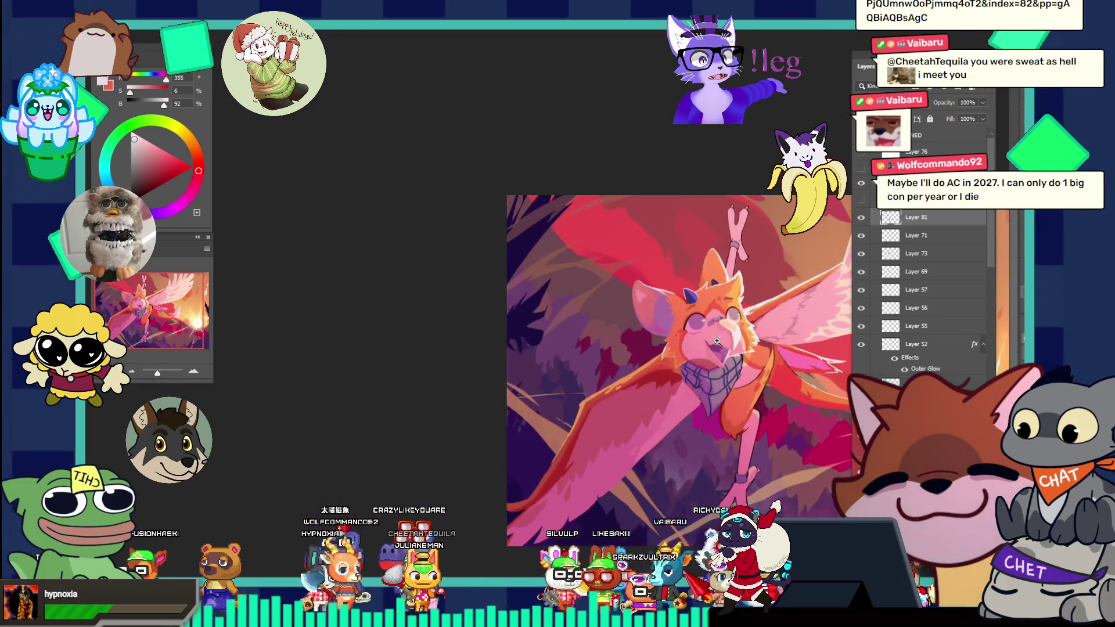
pyautogui.scroll(-2, 582, 303)
pyautogui.scroll(1, 734, 342)
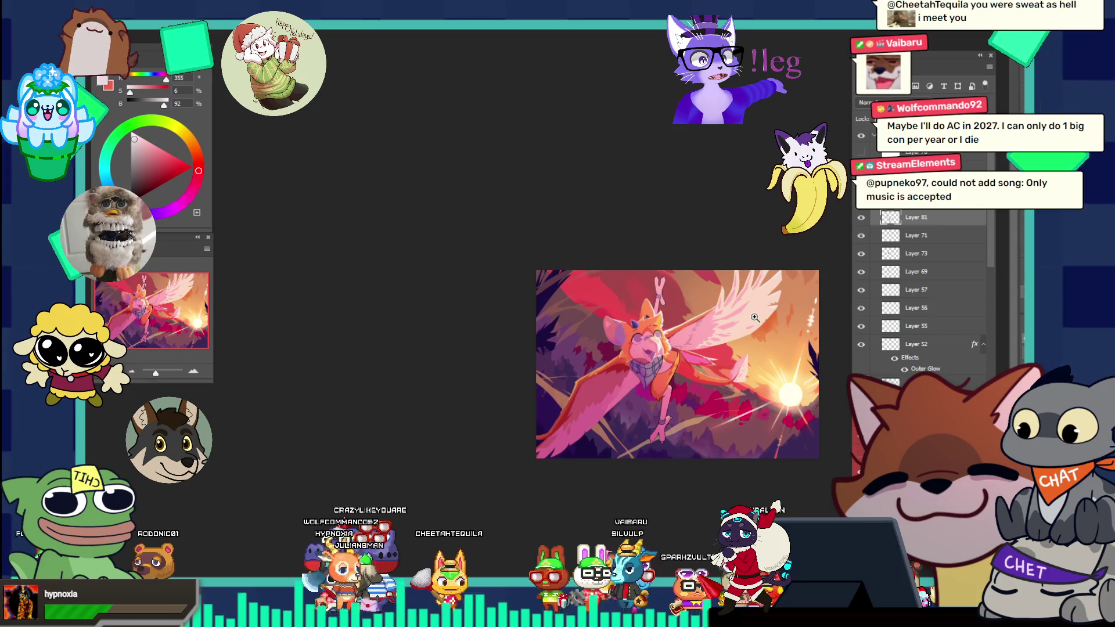
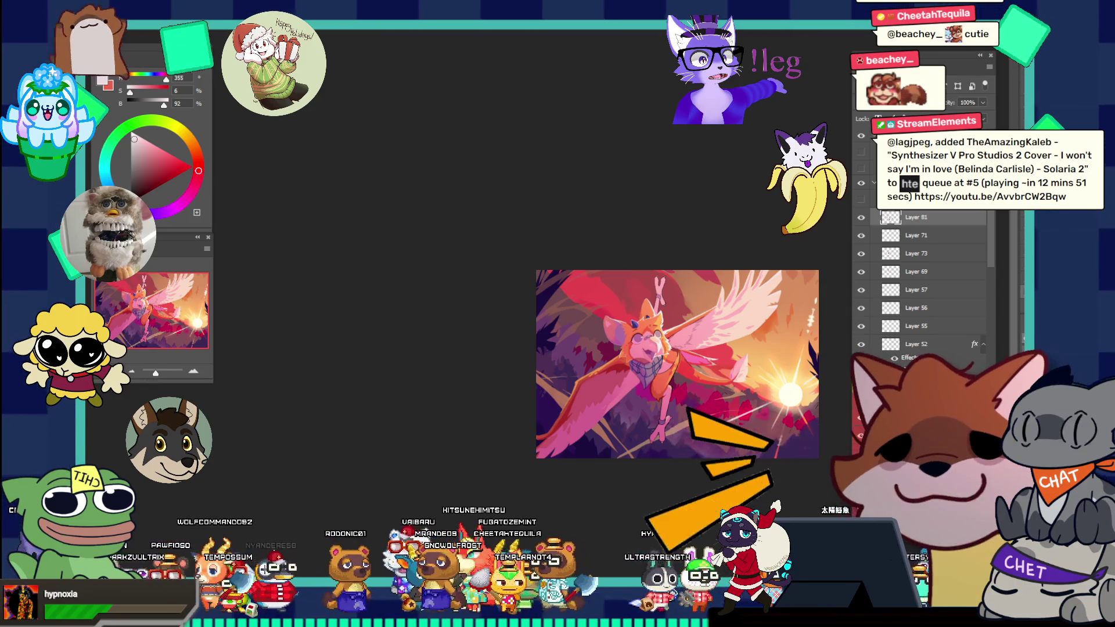
# - Zoom in on the wing and sample its deeper pink (H347 S59 B75) as foreground colour
pyautogui.scroll(3, 622, 335)
pyautogui.scroll(-1, 622, 336)
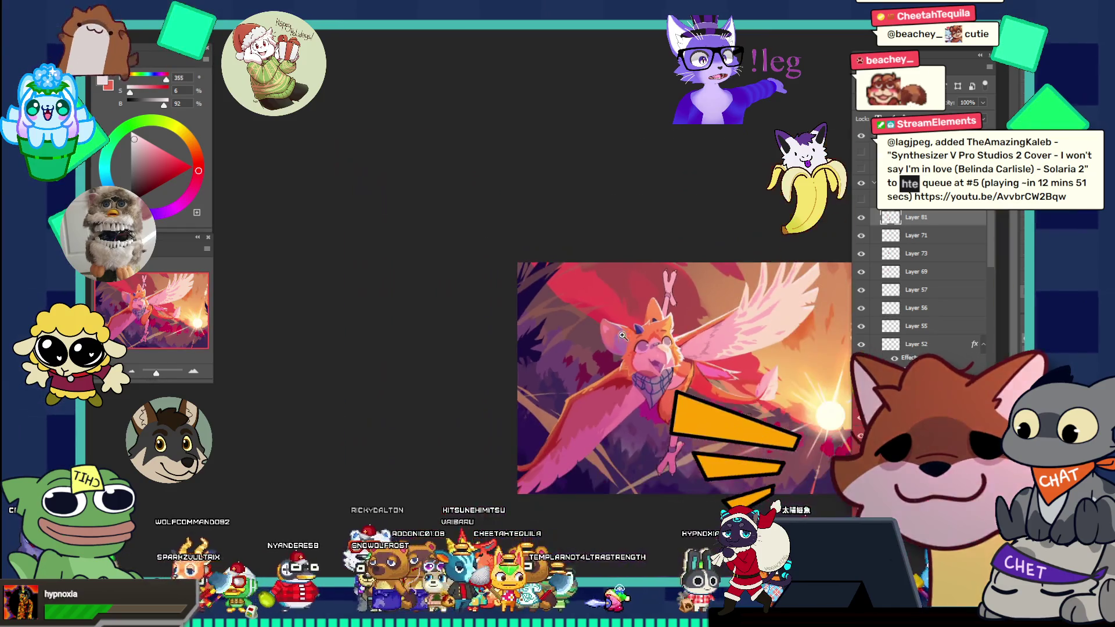
pyautogui.scroll(3, 622, 336)
pyautogui.scroll(2, 620, 443)
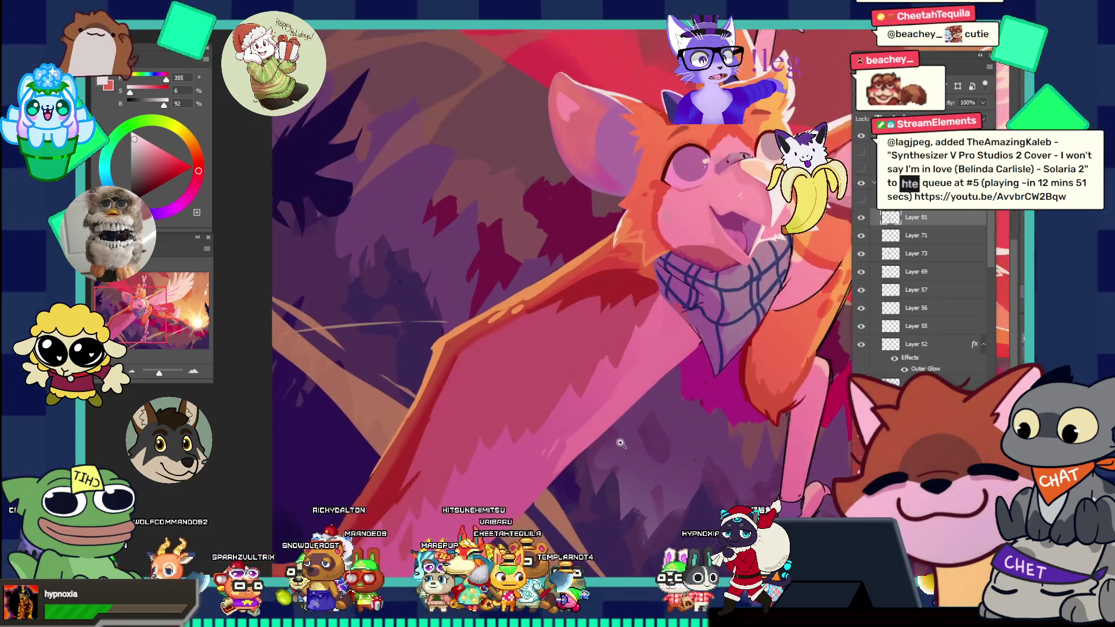
pyautogui.scroll(2, 621, 443)
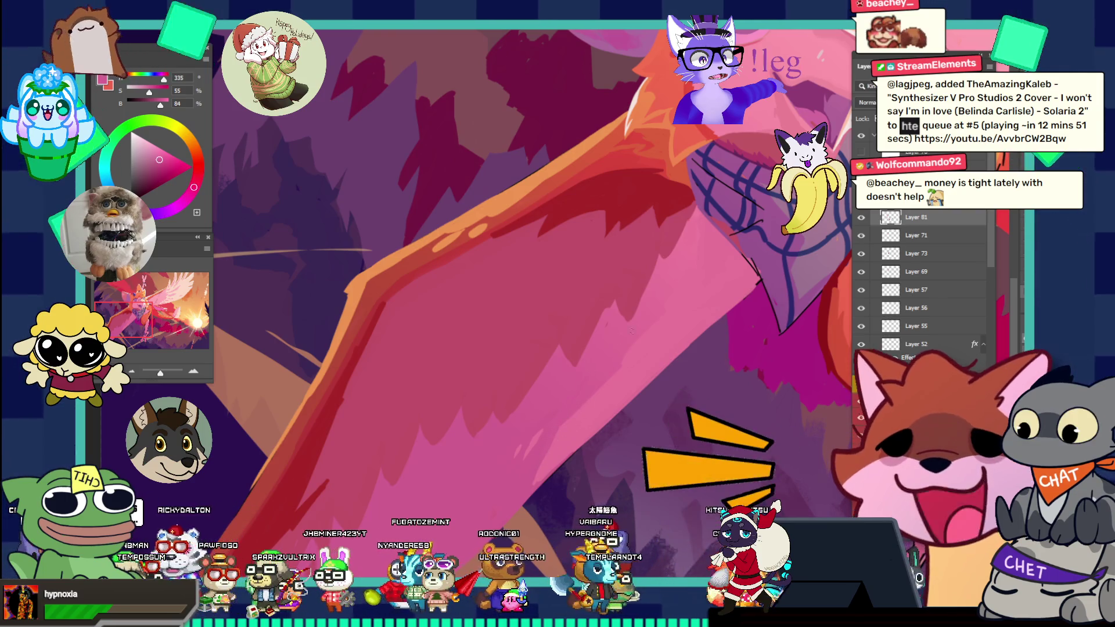
pyautogui.click(634, 285)
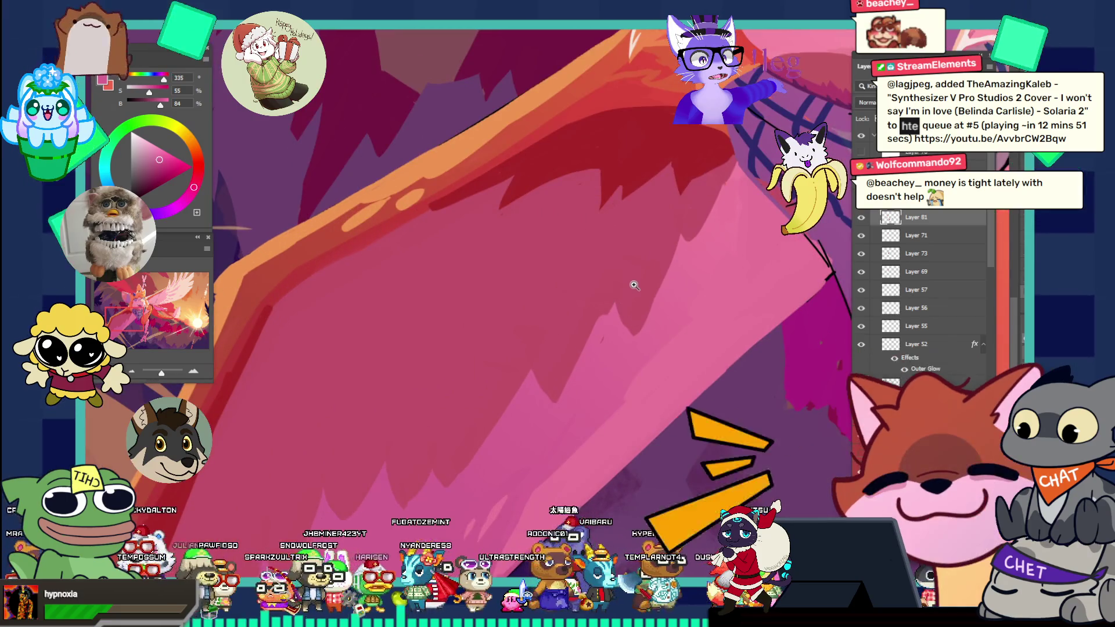
pyautogui.keyDown('alt'); pyautogui.click(635, 314); pyautogui.keyUp('alt')
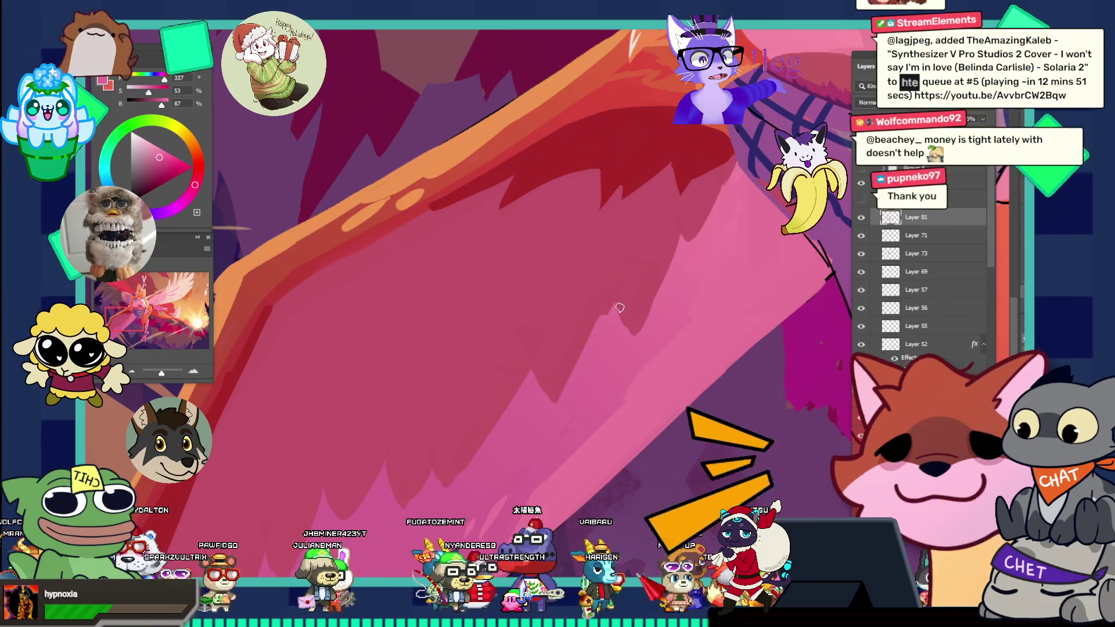
pyautogui.keyDown('alt'); pyautogui.click(635, 275); pyautogui.keyUp('alt')
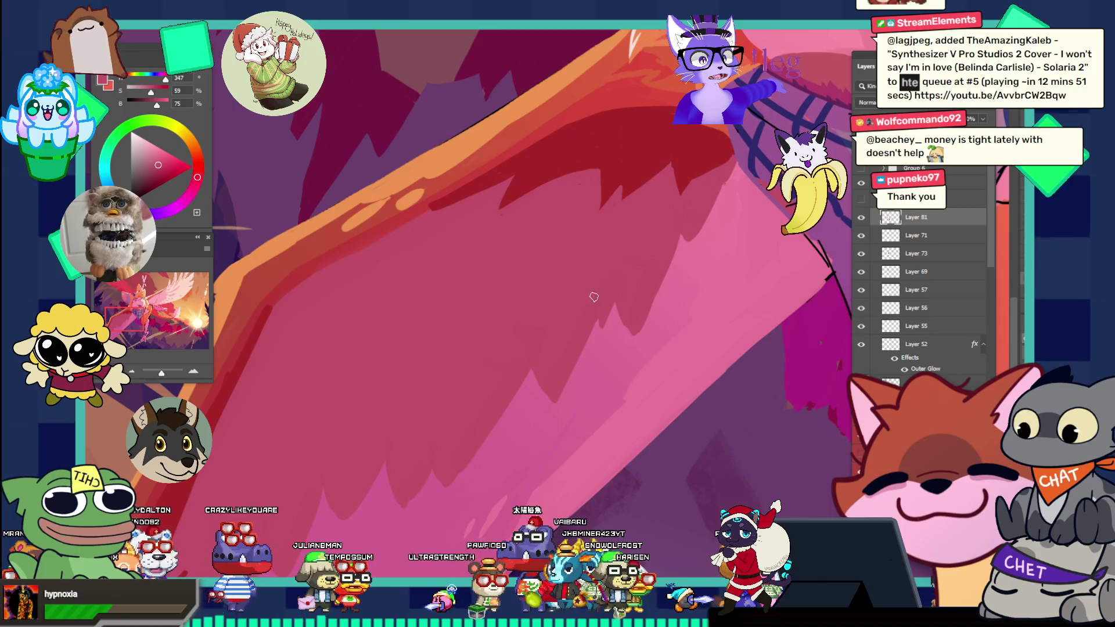
pyautogui.hotkey('ctrl', '0')
pyautogui.click(651, 286)
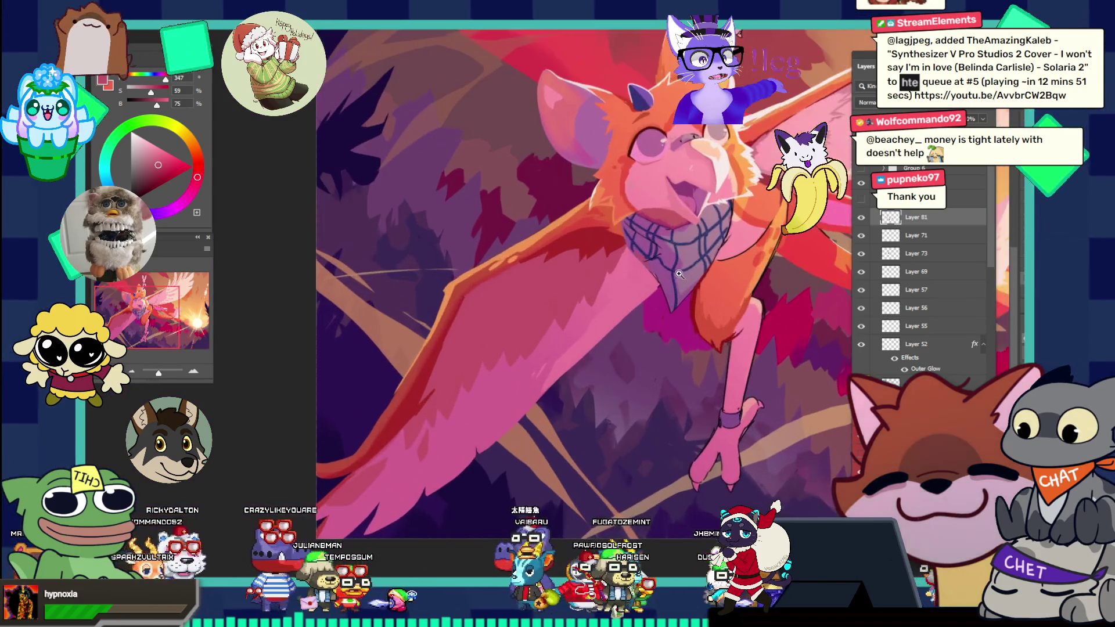
# - Sample the light pink H340 S50 B90 from the wing and return to the Brush
pyautogui.click(660, 278)
pyautogui.moveTo(631, 306)
pyautogui.mouseDown()
pyautogui.moveTo(714, 265)
pyautogui.moveTo(621, 275)
pyautogui.moveTo(680, 275)
pyautogui.mouseUp()
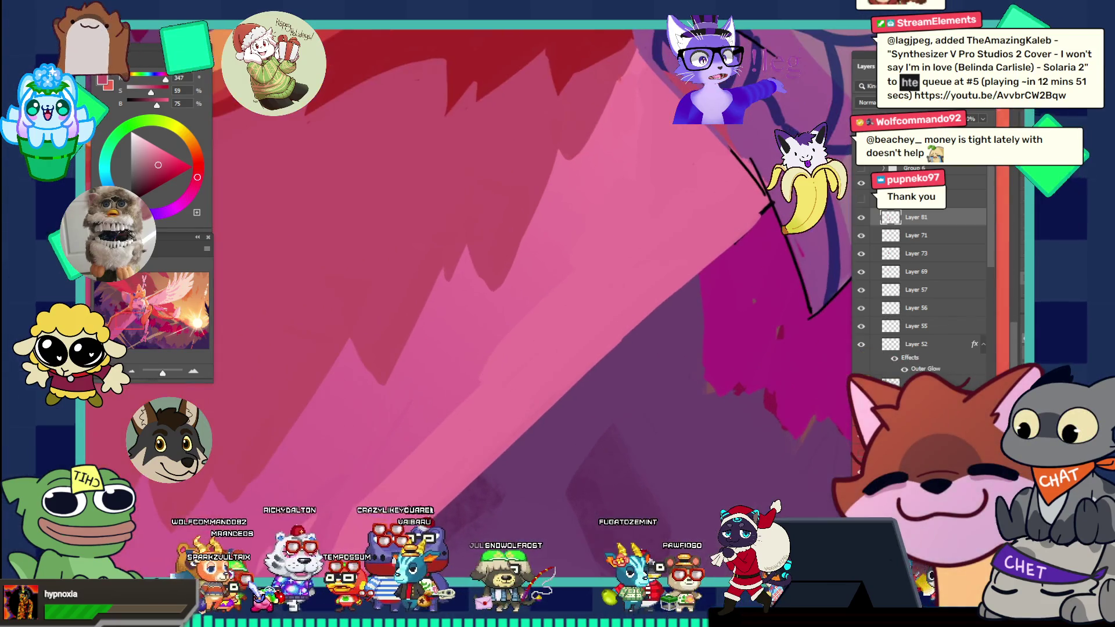
pyautogui.keyDown('alt'); pyautogui.click(759, 176); pyautogui.keyUp('alt')
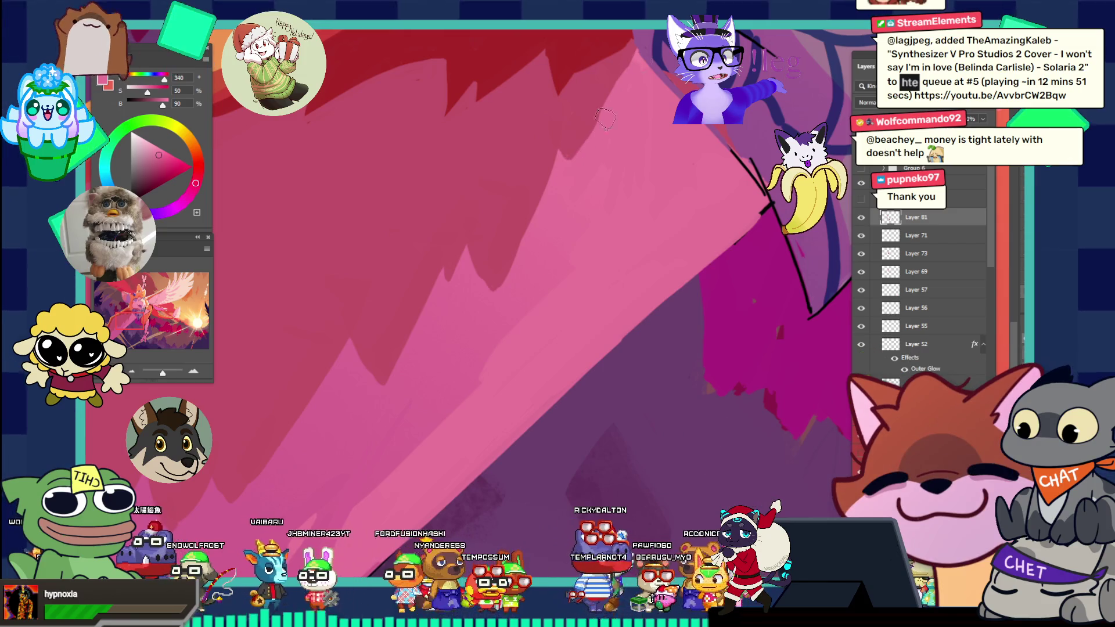
pyautogui.keyDown('alt'); pyautogui.click(608, 91); pyautogui.keyUp('alt')
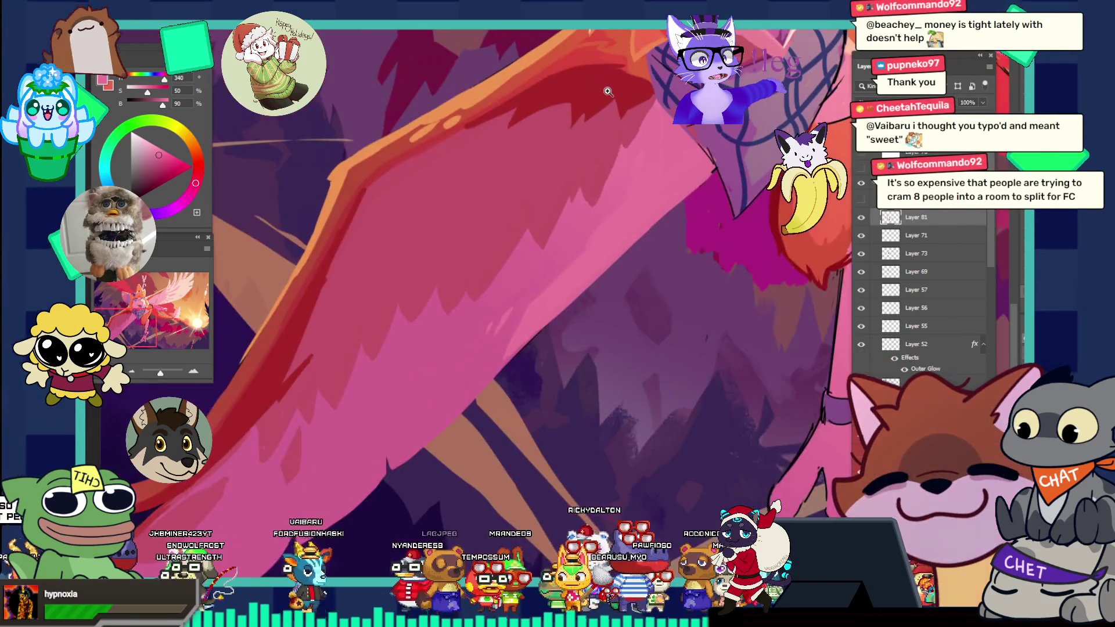
pyautogui.click(608, 92)
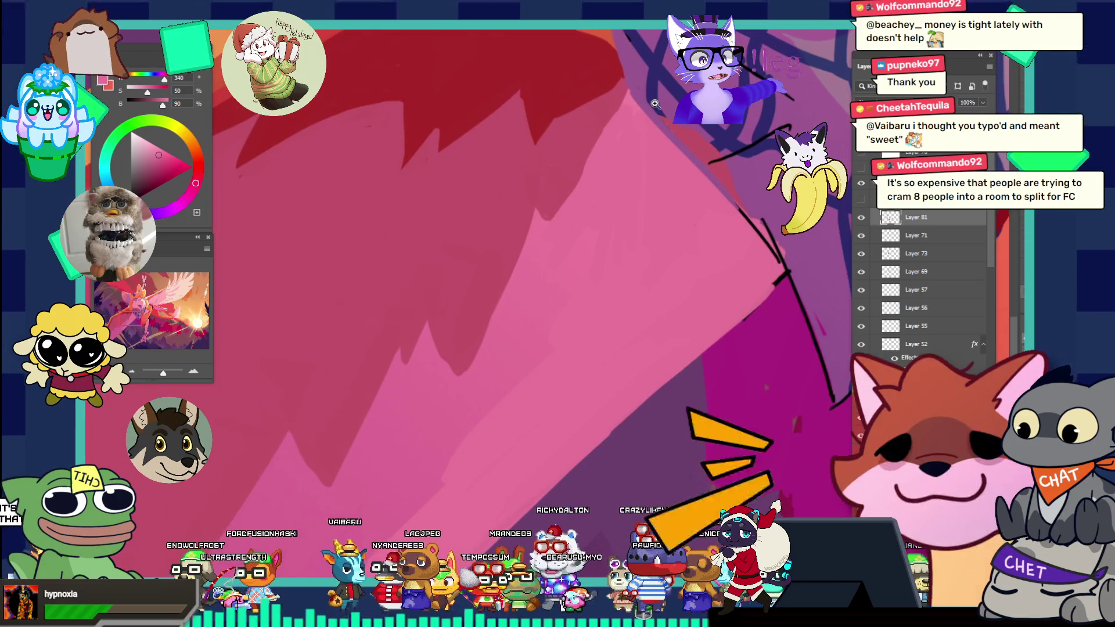
pyautogui.press('b')
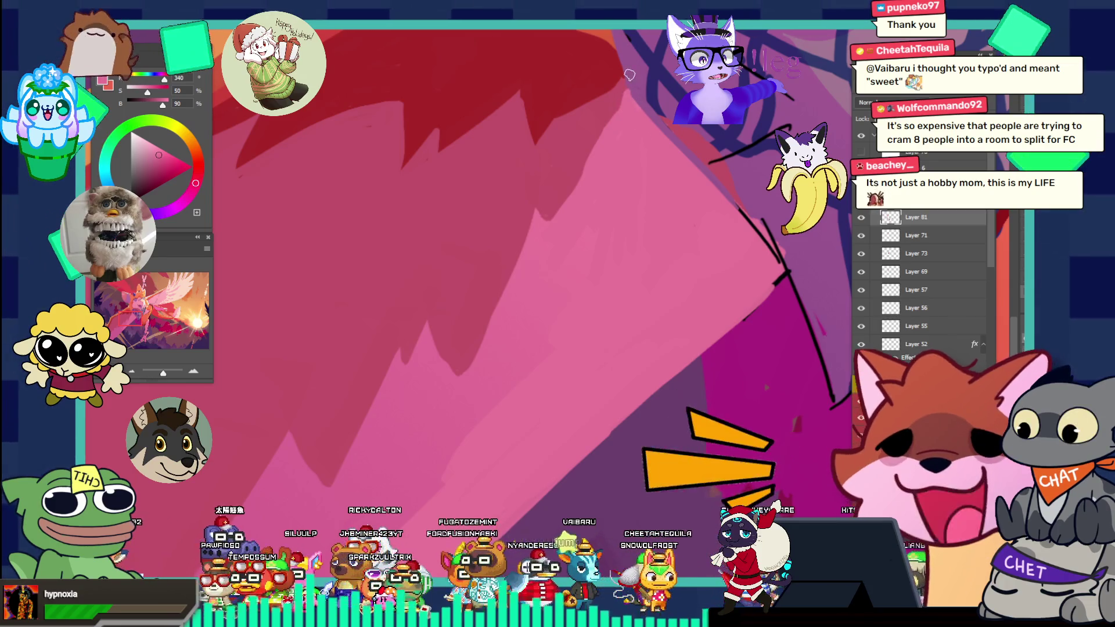
pyautogui.hotkey('ctrl', '0')
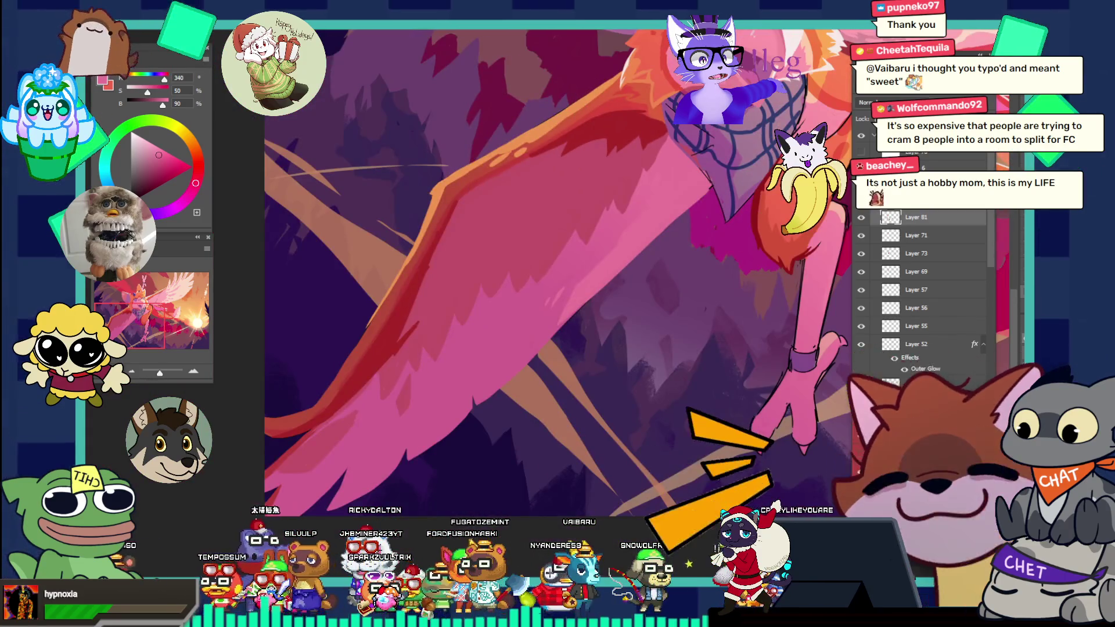
# - Zoom toward the bandana, sampling its mauve and the dark blue-purple plaid line colour
pyautogui.click(761, 143)
pyautogui.keyDown('alt'); pyautogui.click(615, 187); pyautogui.keyUp('alt')
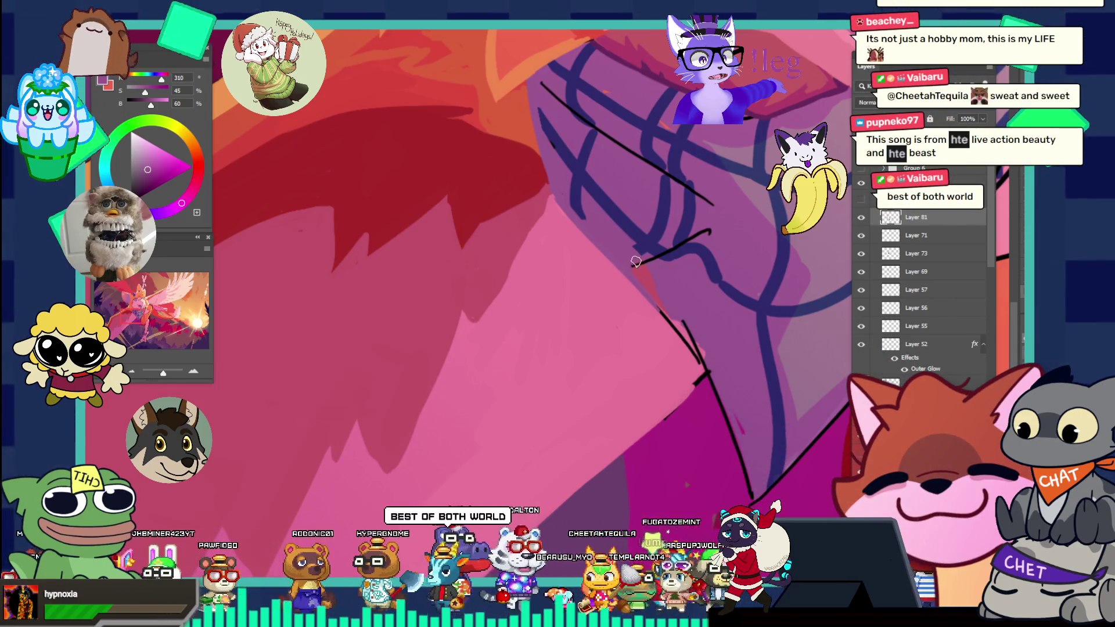
pyautogui.moveTo(655, 231)
pyautogui.mouseDown()
pyautogui.moveTo(616, 230)
pyautogui.moveTo(693, 218)
pyautogui.mouseUp()
pyautogui.click(677, 226)
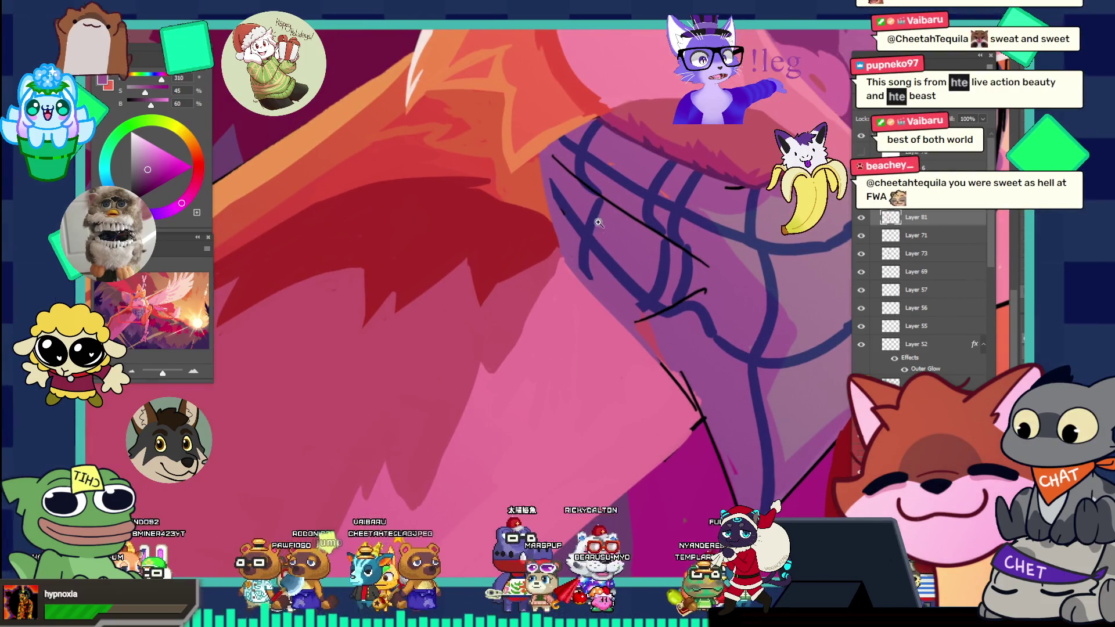
pyautogui.click(567, 191)
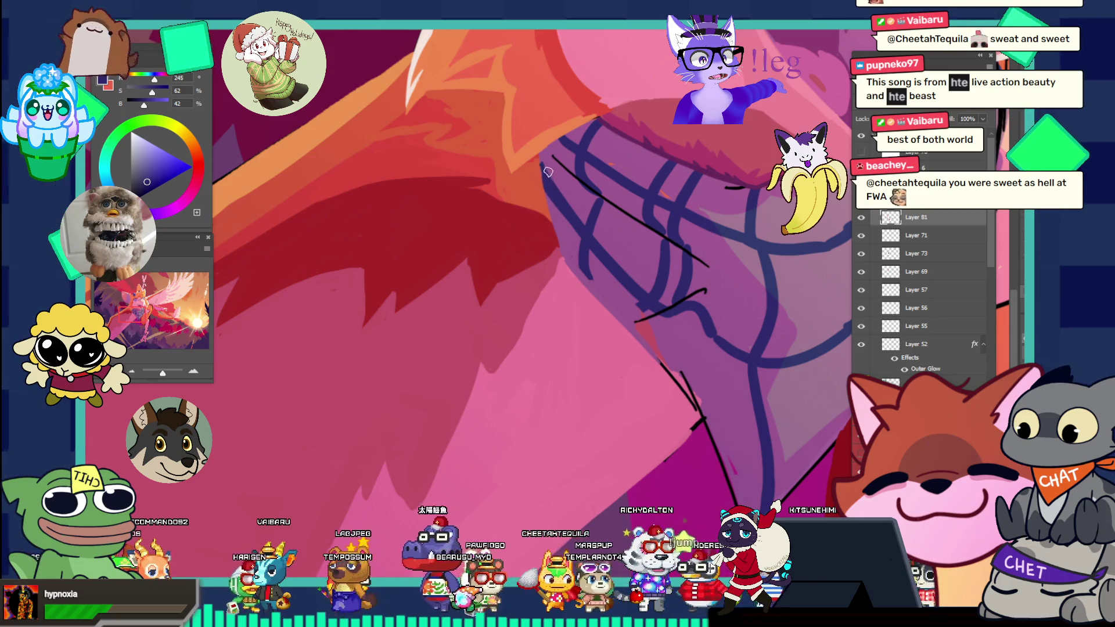
pyautogui.moveTo(552, 168); pyautogui.dragTo(561, 136)
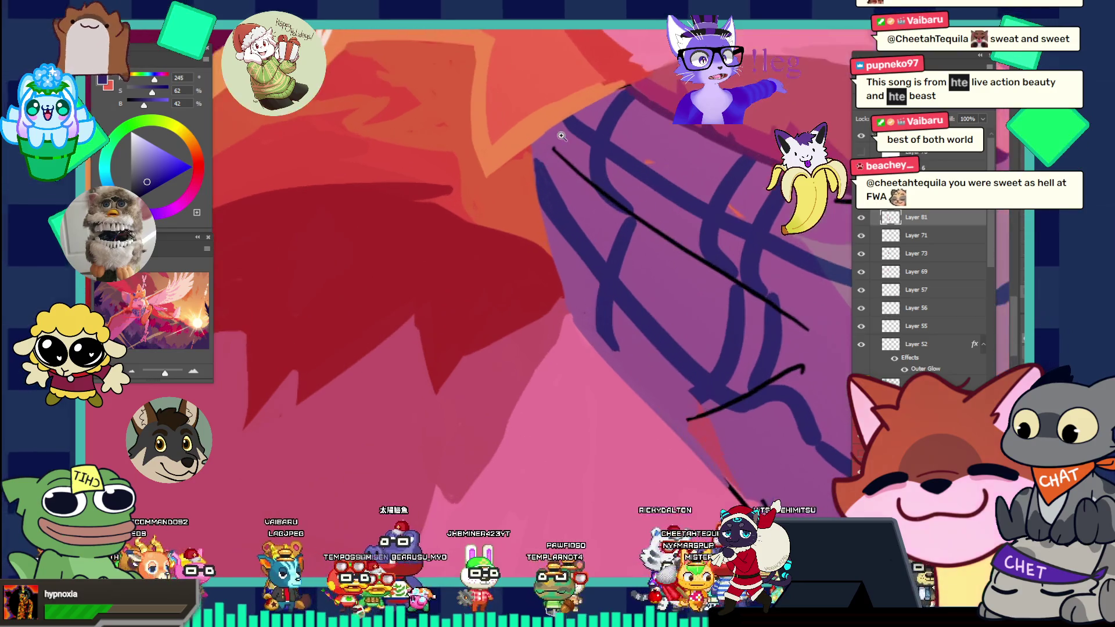
pyautogui.keyDown('alt'); pyautogui.click(566, 168); pyautogui.keyUp('alt')
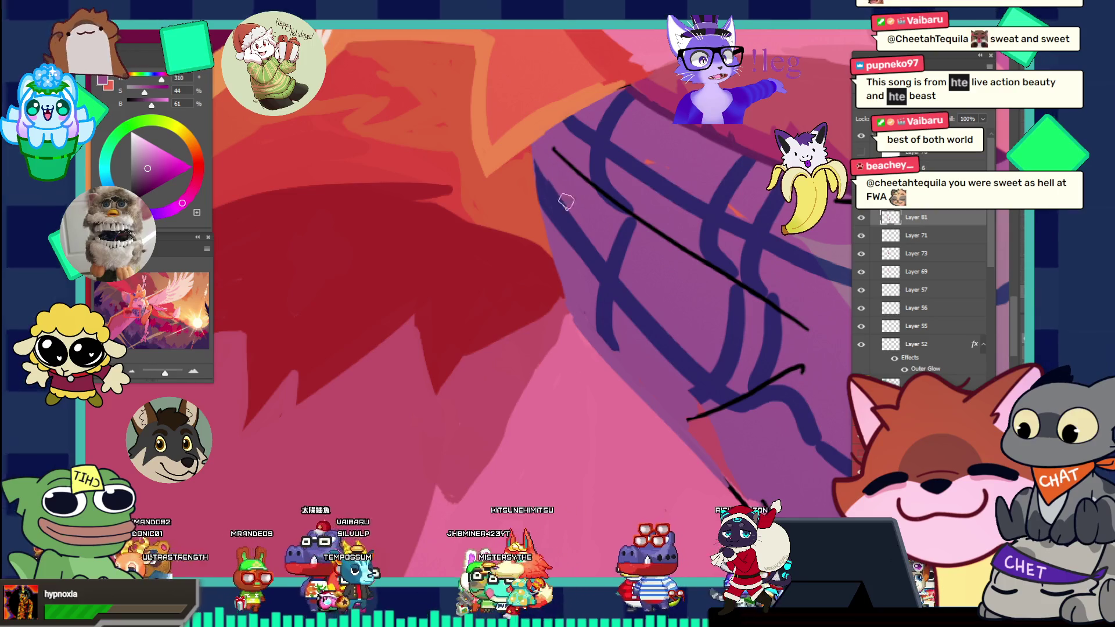
# - Reframe on the bandana and settle on the mauve pink of the wing beside it
pyautogui.moveTo(617, 162); pyautogui.dragTo(509, 125)
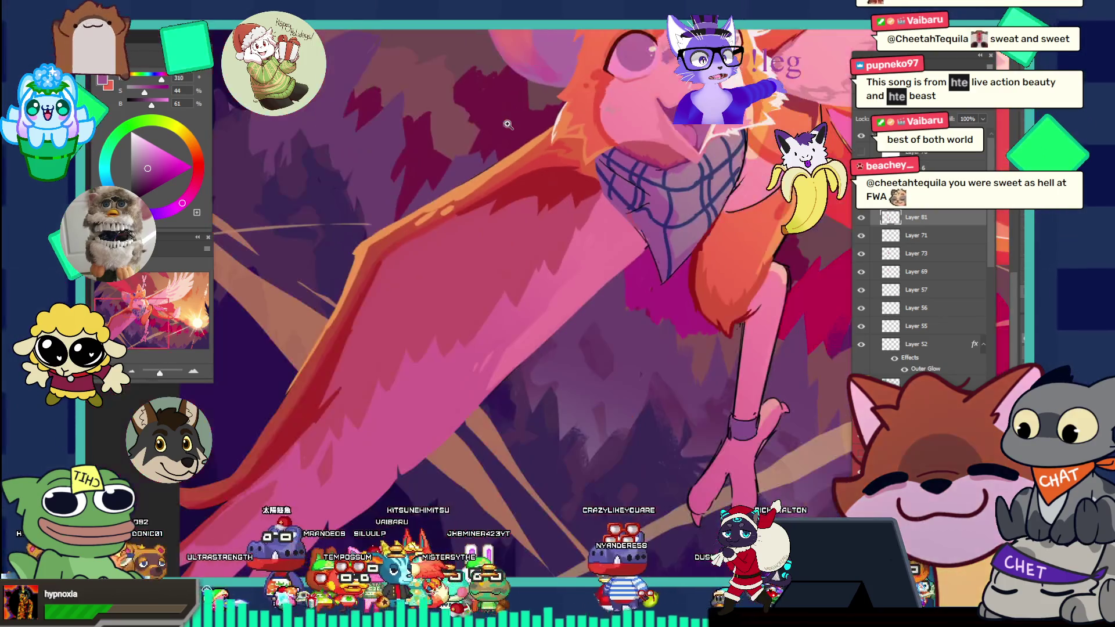
pyautogui.moveTo(739, 261); pyautogui.dragTo(668, 215)
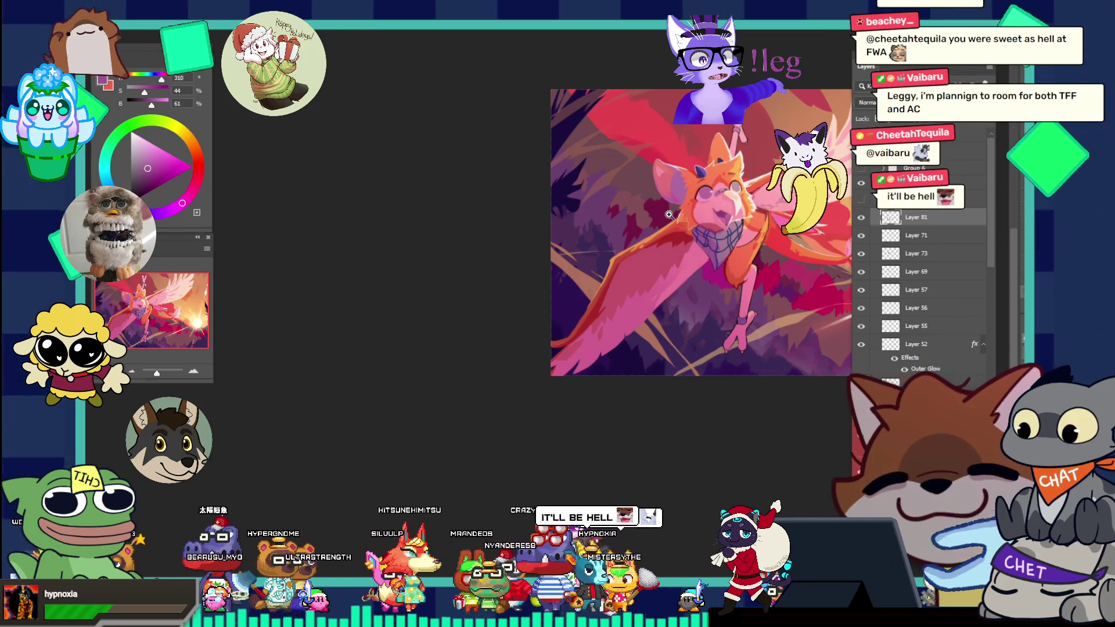
pyautogui.moveTo(699, 232); pyautogui.dragTo(754, 263)
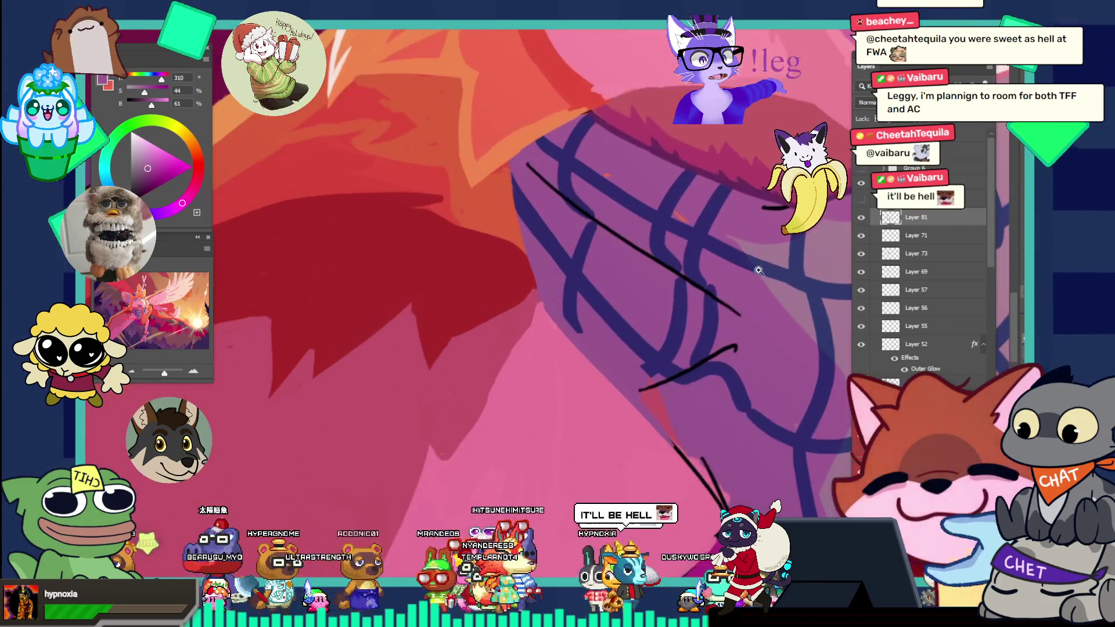
pyautogui.press('b')
pyautogui.keyDown('alt'); pyautogui.click(555, 287); pyautogui.keyUp('alt')
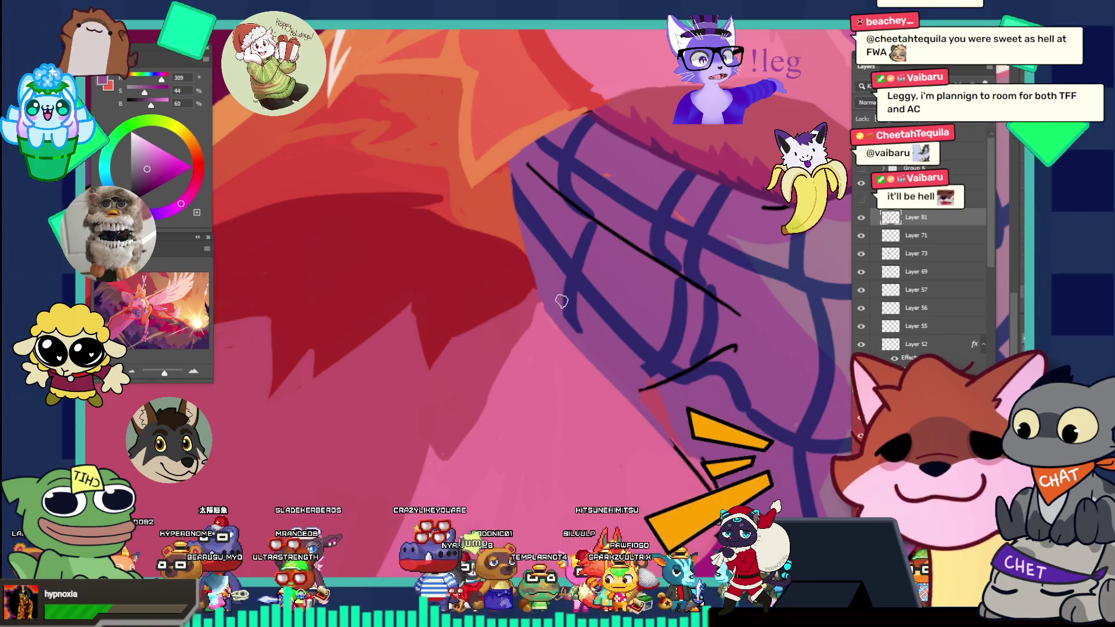
pyautogui.keyDown('alt'); pyautogui.click(572, 316); pyautogui.keyUp('alt')
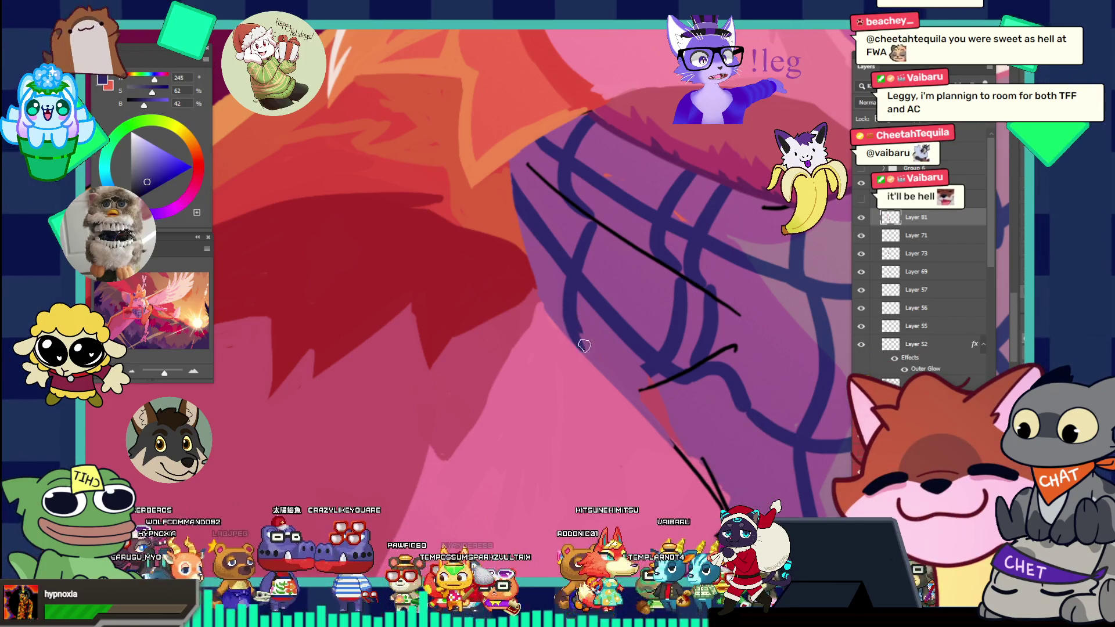
pyautogui.keyDown('alt'); pyautogui.click(595, 317); pyautogui.keyUp('alt')
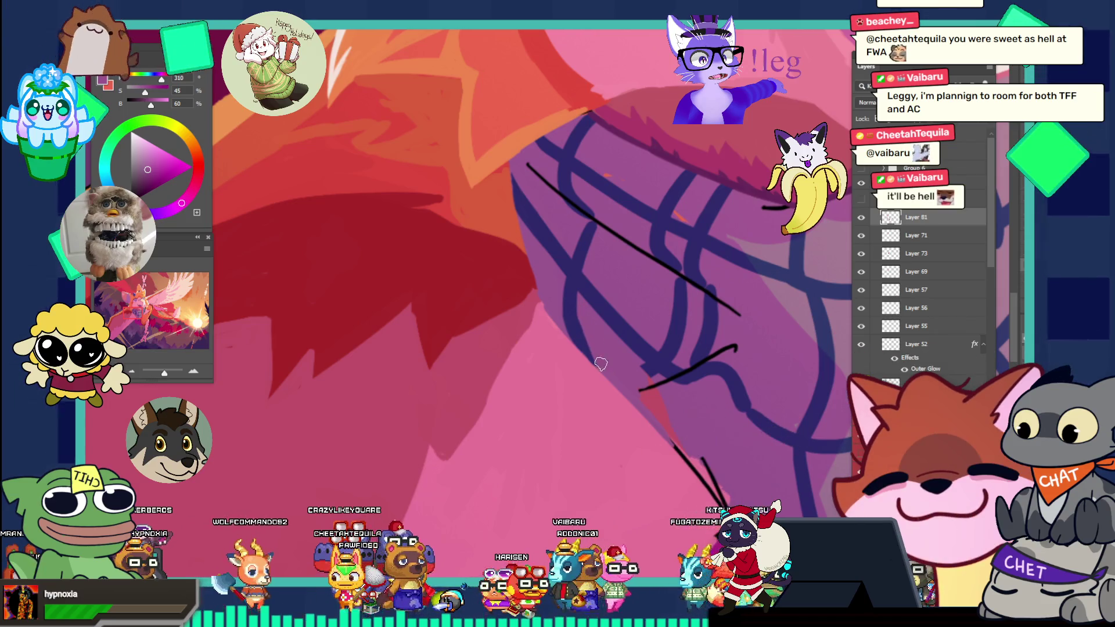
pyautogui.moveTo(589, 340)
pyautogui.mouseDown()
pyautogui.moveTo(592, 326)
pyautogui.moveTo(557, 290)
pyautogui.moveTo(633, 261)
pyautogui.mouseUp()
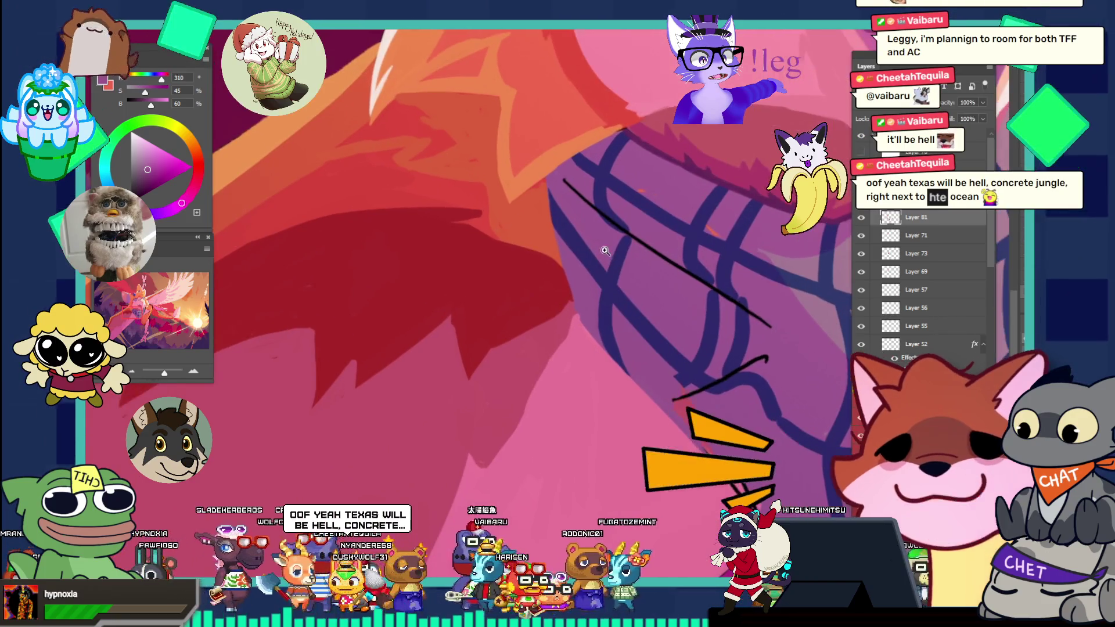
pyautogui.keyDown('alt'); pyautogui.click(585, 246); pyautogui.keyUp('alt')
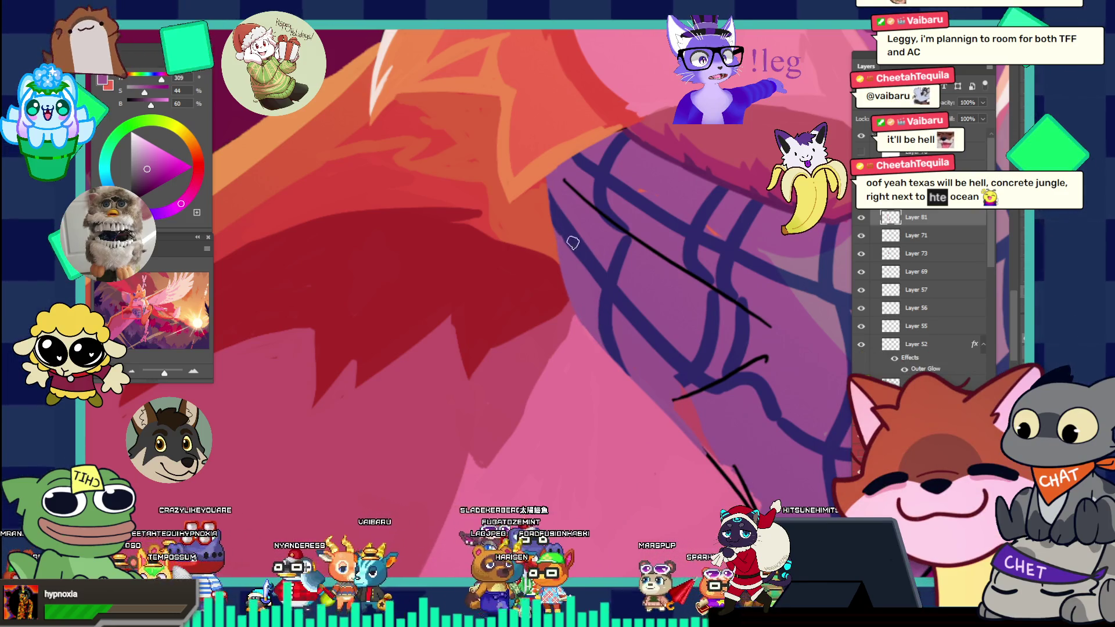
pyautogui.scroll(-4, 588, 190)
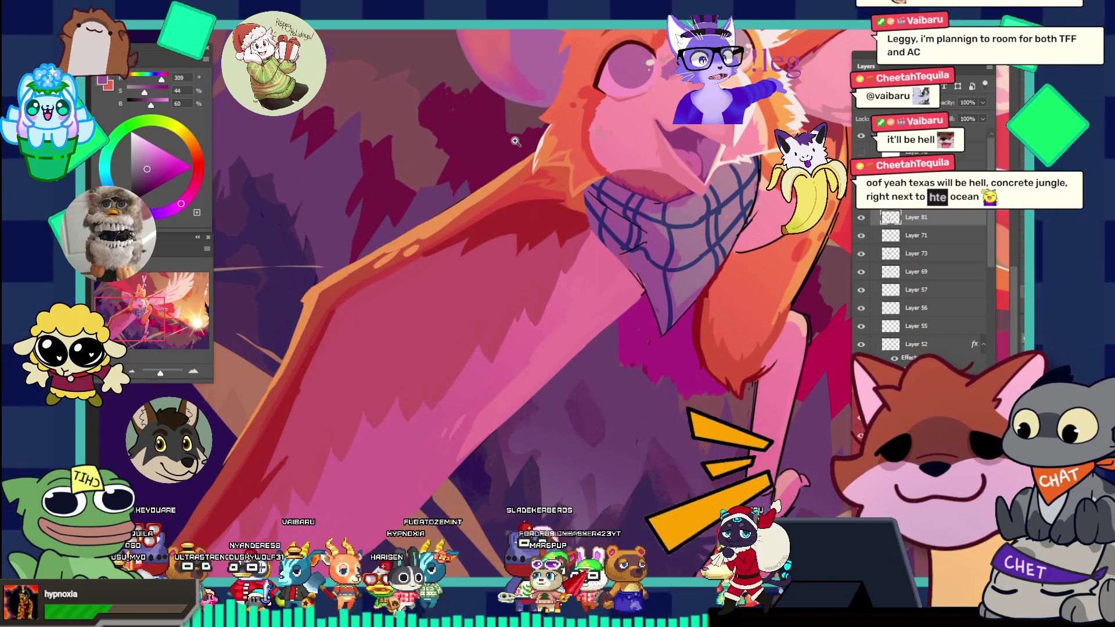
# - Resample the wing's pink and undo the stray black strokes across the wing
pyautogui.scroll(4, 677, 282)
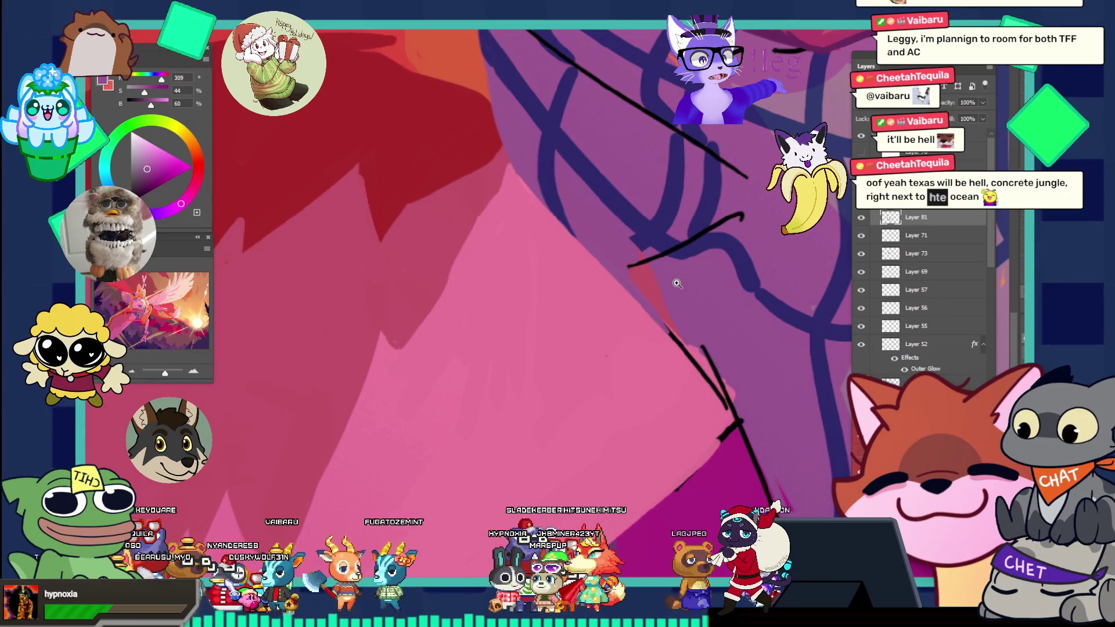
pyautogui.keyDown('alt'); pyautogui.click(598, 226); pyautogui.keyUp('alt')
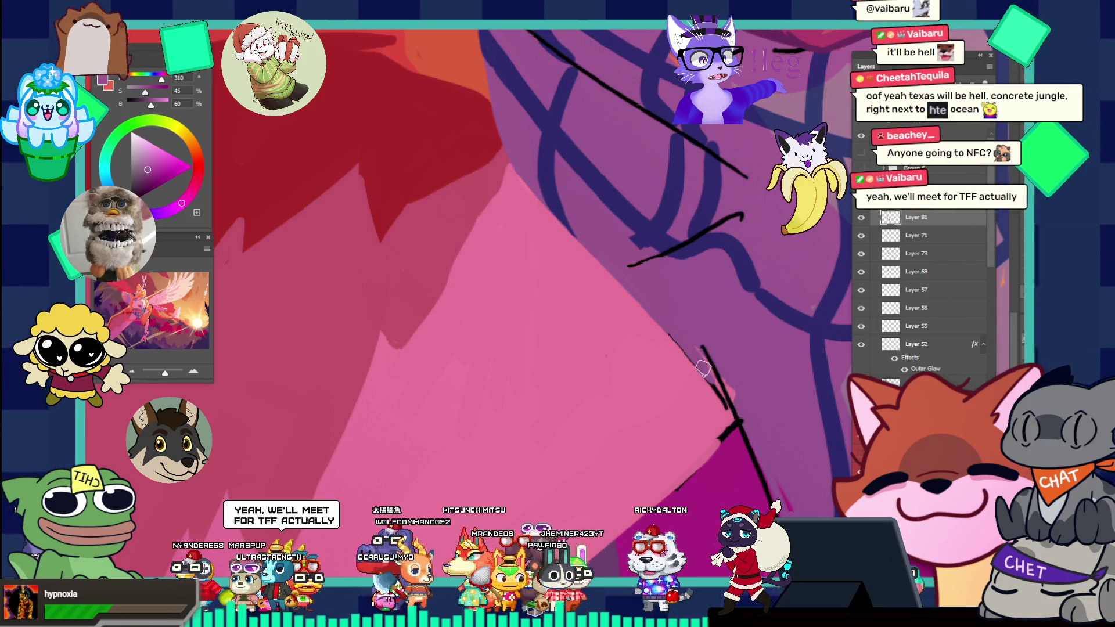
pyautogui.hotkey('ctrl', 'z')
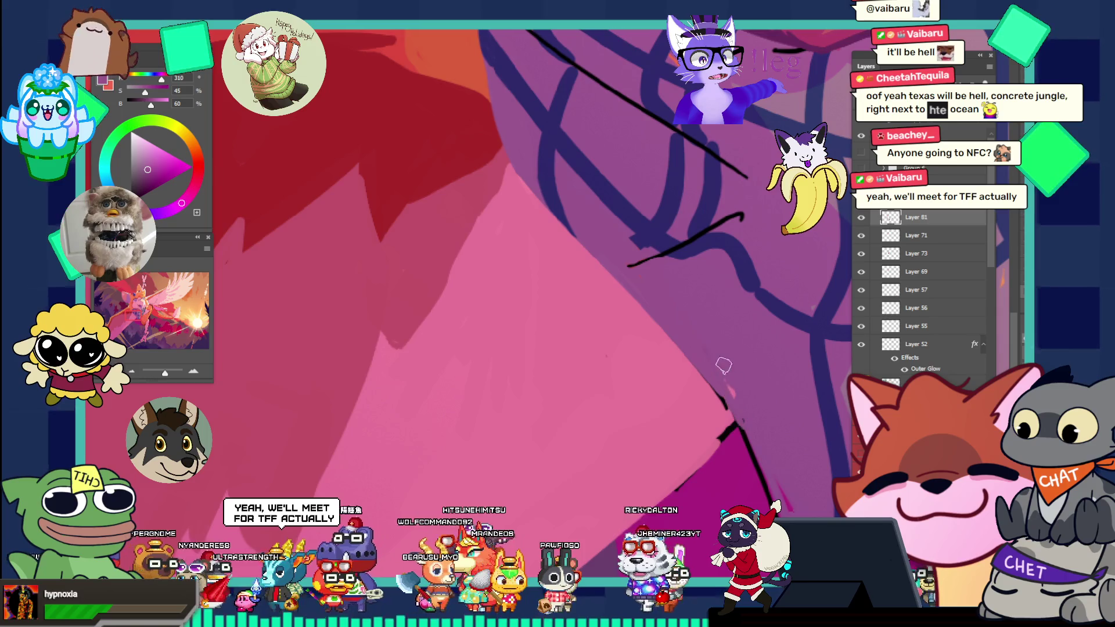
pyautogui.hotkey('ctrl', 'z')
pyautogui.hotkey('ctrl', 'z')
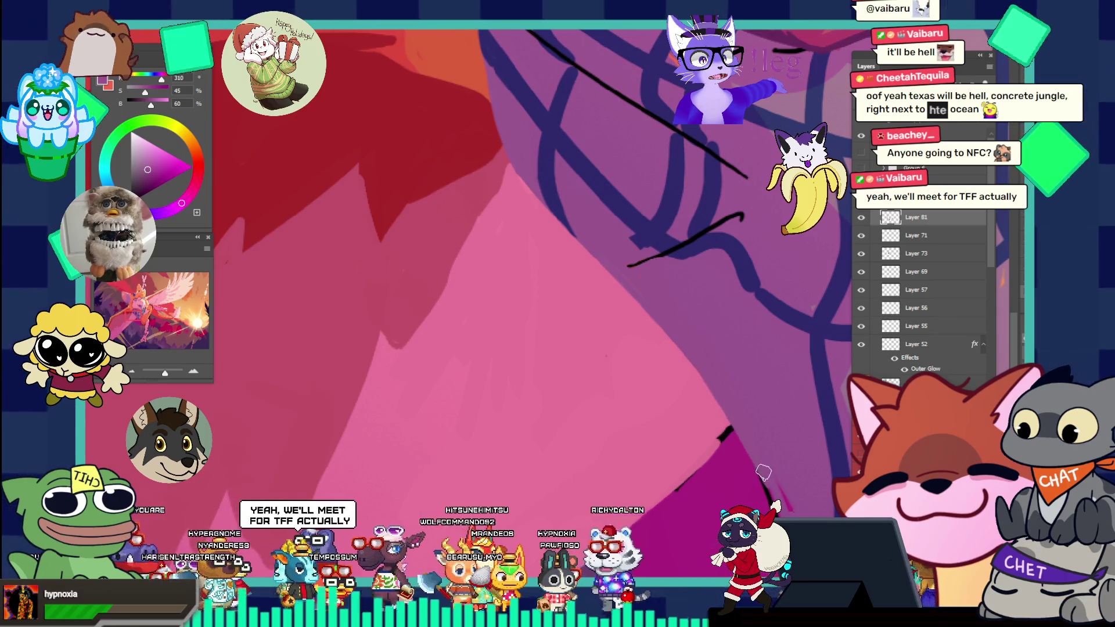
pyautogui.scroll(-3, 624, 282)
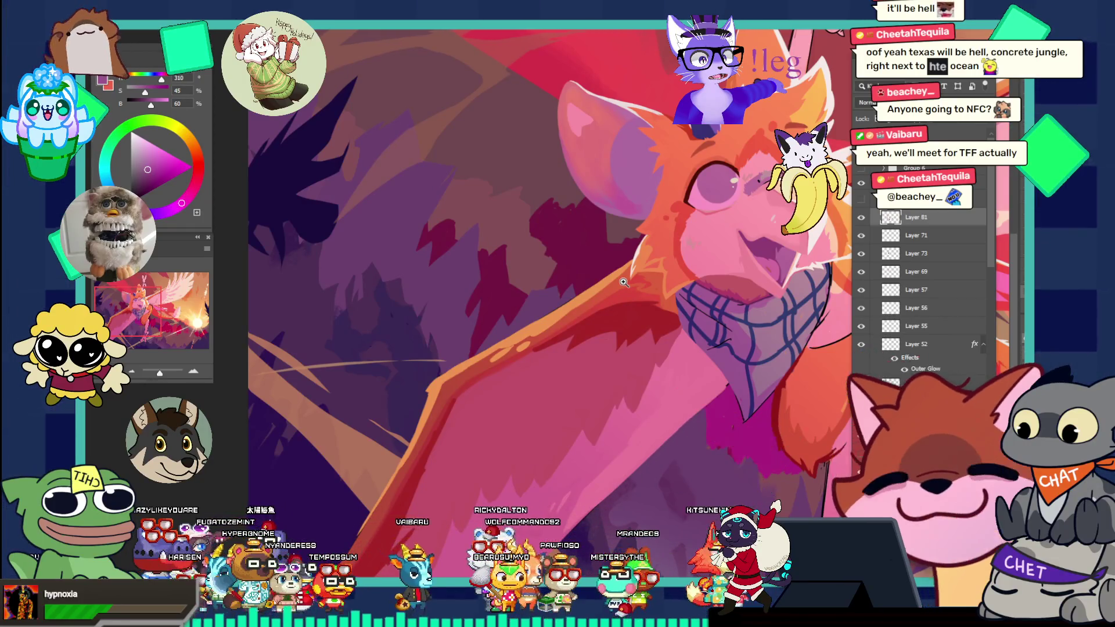
# - Inspect the plaid bandana up close, then zoom out to the full illustration
pyautogui.moveTo(623, 282); pyautogui.dragTo(751, 332)
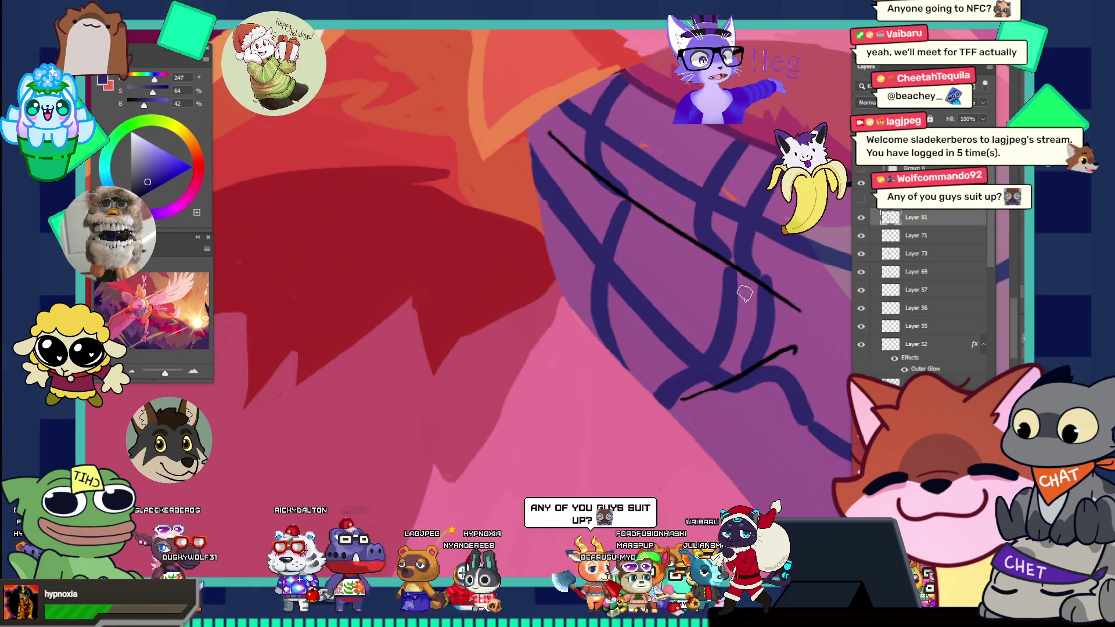
pyautogui.moveTo(726, 263); pyautogui.dragTo(631, 210)
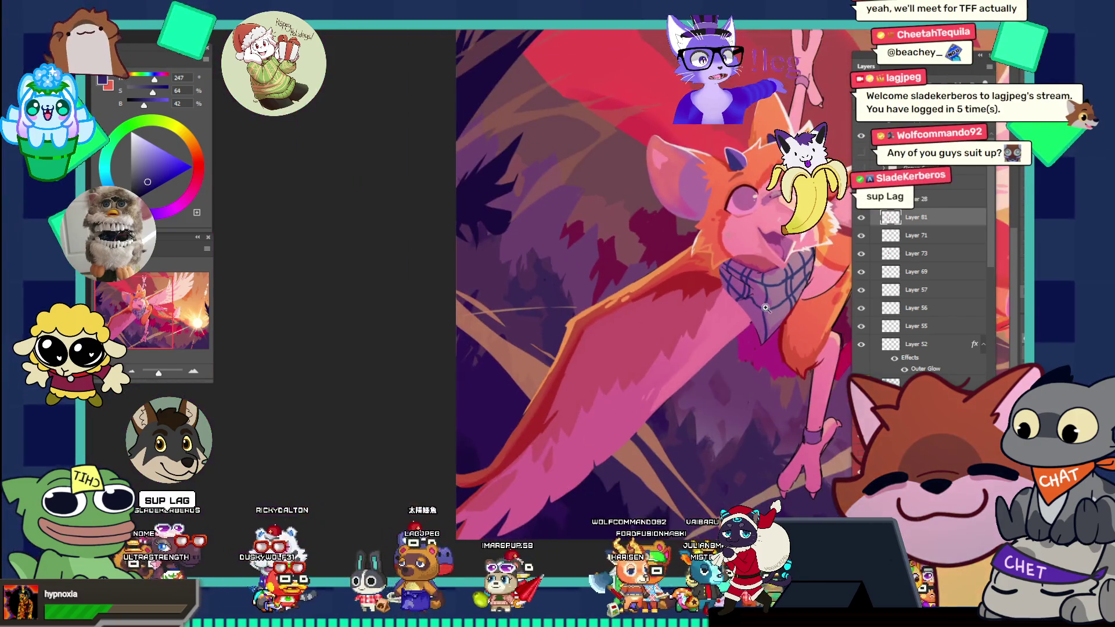
pyautogui.moveTo(765, 307)
pyautogui.mouseDown()
pyautogui.moveTo(773, 318)
pyautogui.moveTo(779, 299)
pyautogui.moveTo(761, 337)
pyautogui.moveTo(706, 390)
pyautogui.mouseUp()
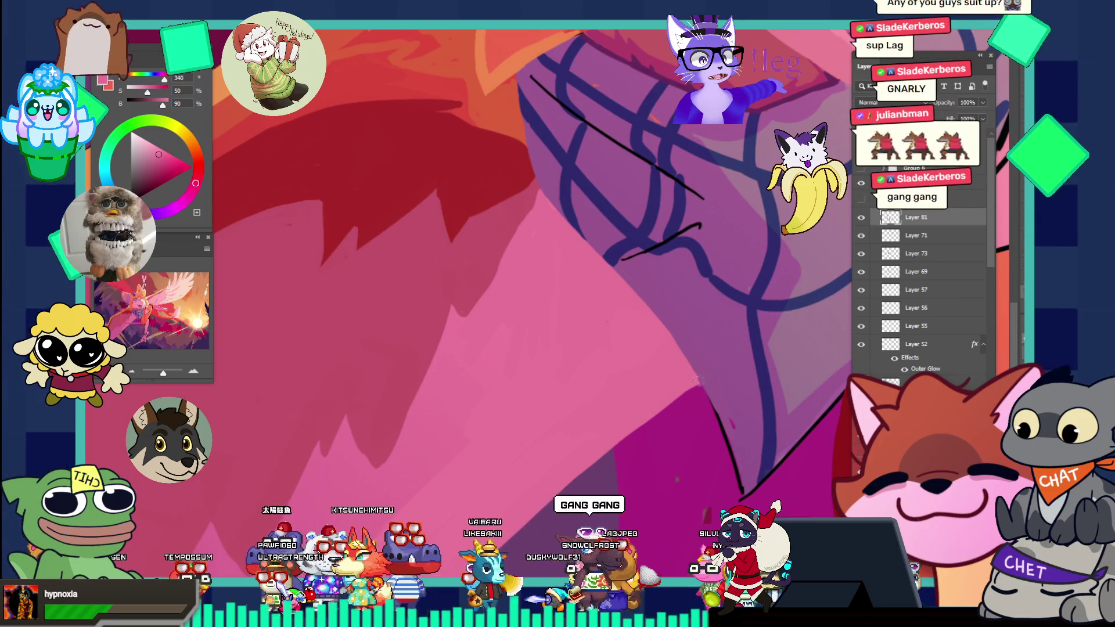
pyautogui.press('z')
pyautogui.moveTo(695, 379); pyautogui.dragTo(589, 256)
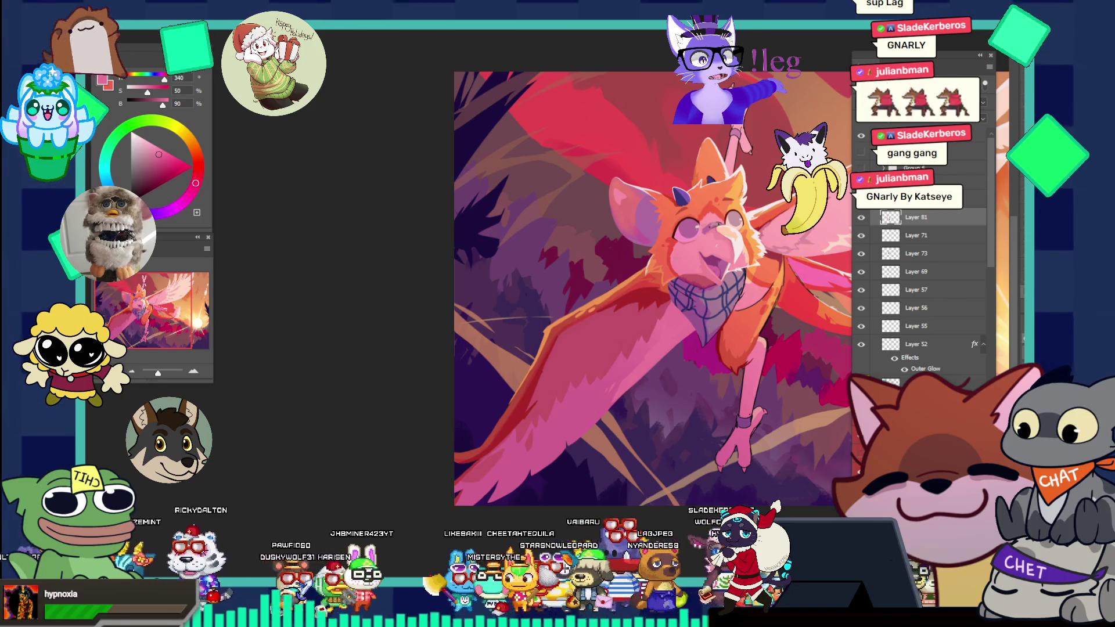
# - Zoom in on the head and sample the purple of the character's horn
pyautogui.keyDown('alt'); pyautogui.click(751, 354); pyautogui.keyUp('alt')
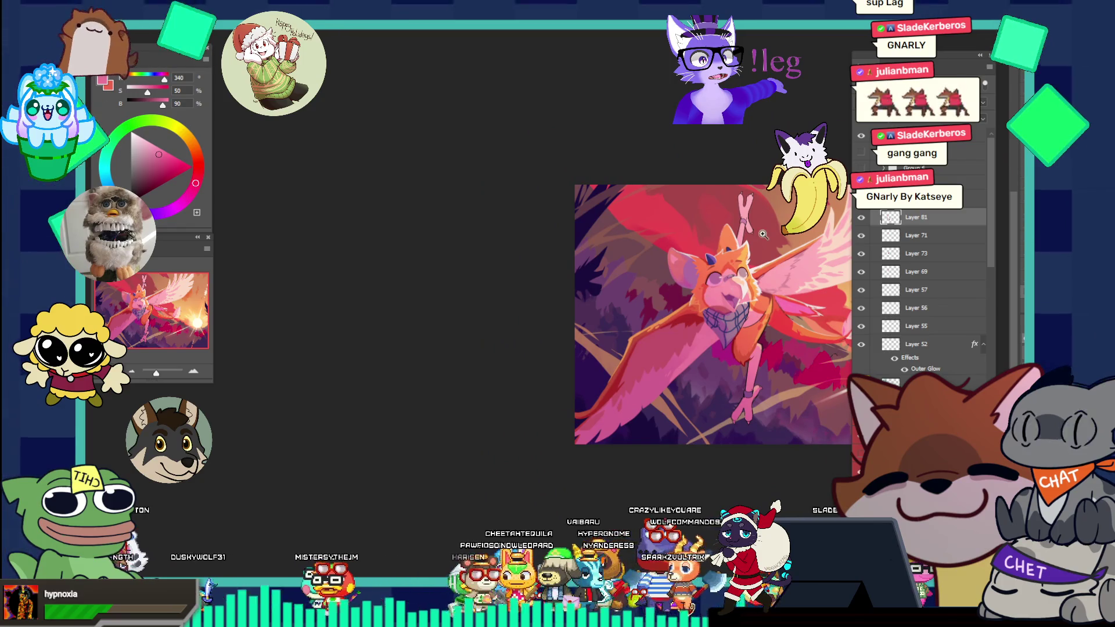
pyautogui.moveTo(727, 247)
pyautogui.mouseDown()
pyautogui.moveTo(777, 246)
pyautogui.moveTo(720, 290)
pyautogui.mouseUp()
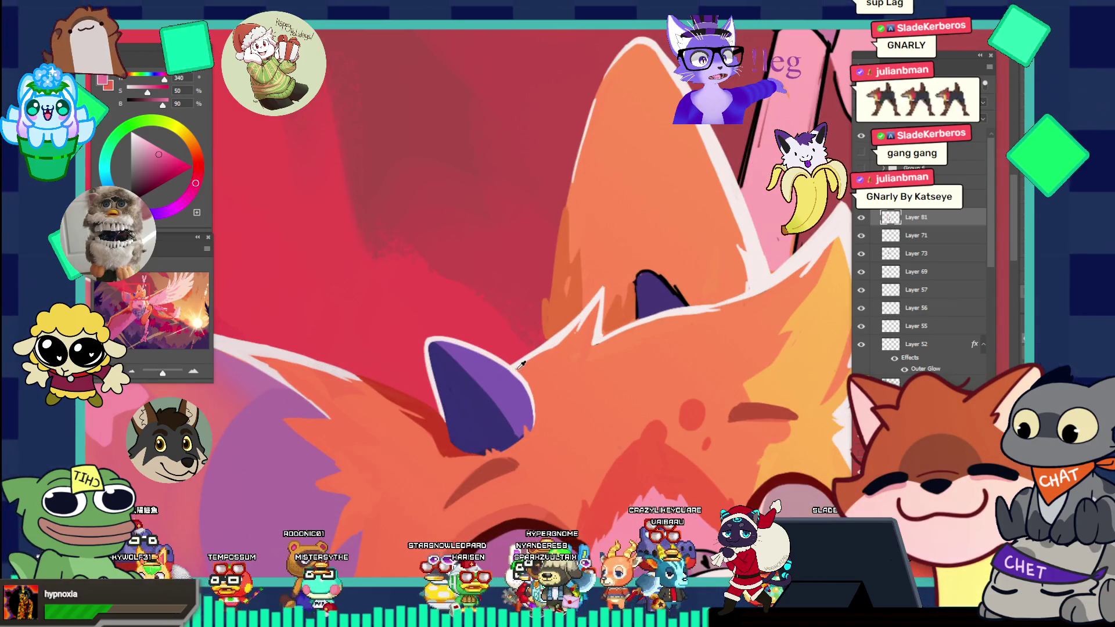
pyautogui.keyDown('alt'); pyautogui.click(492, 377); pyautogui.keyUp('alt')
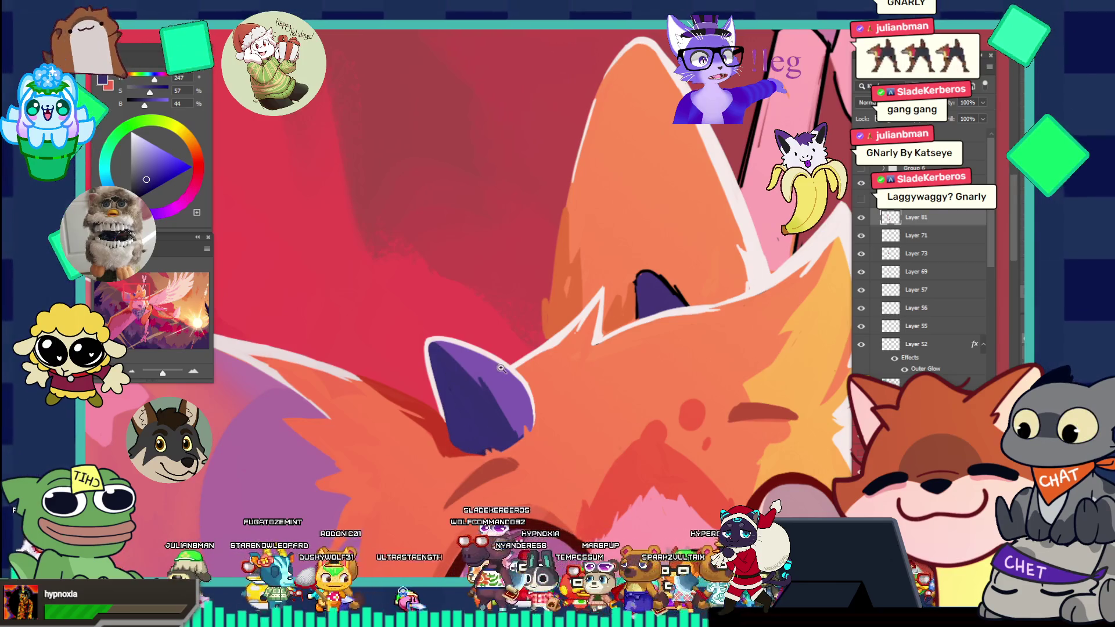
pyautogui.scroll(-5, 447, 372)
pyautogui.scroll(5, 552, 364)
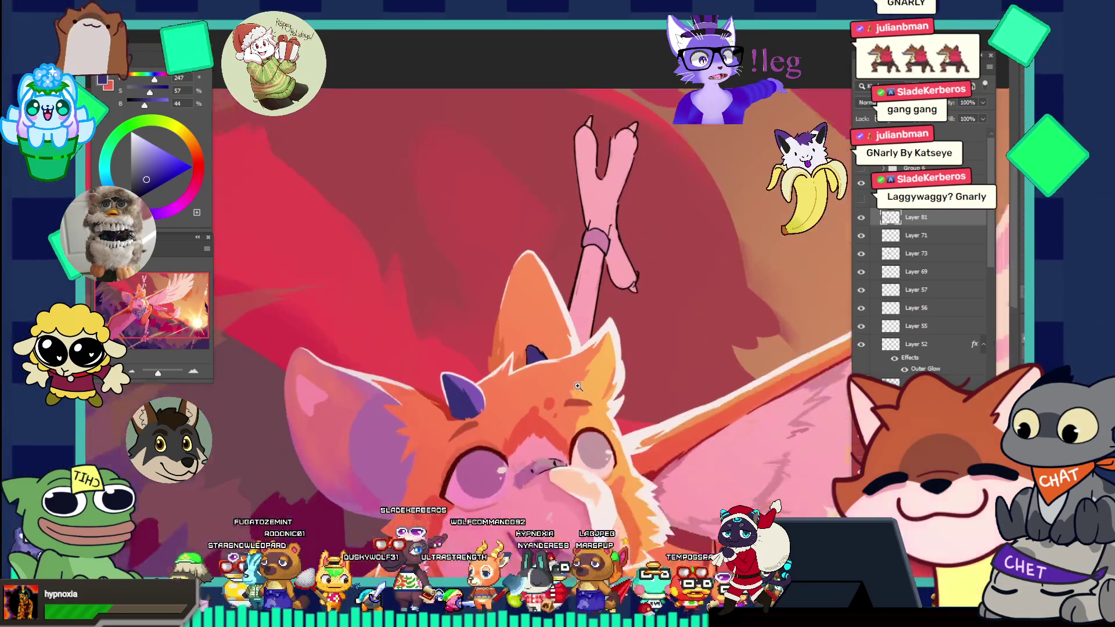
pyautogui.keyDown('alt'); pyautogui.click(561, 332); pyautogui.keyUp('alt')
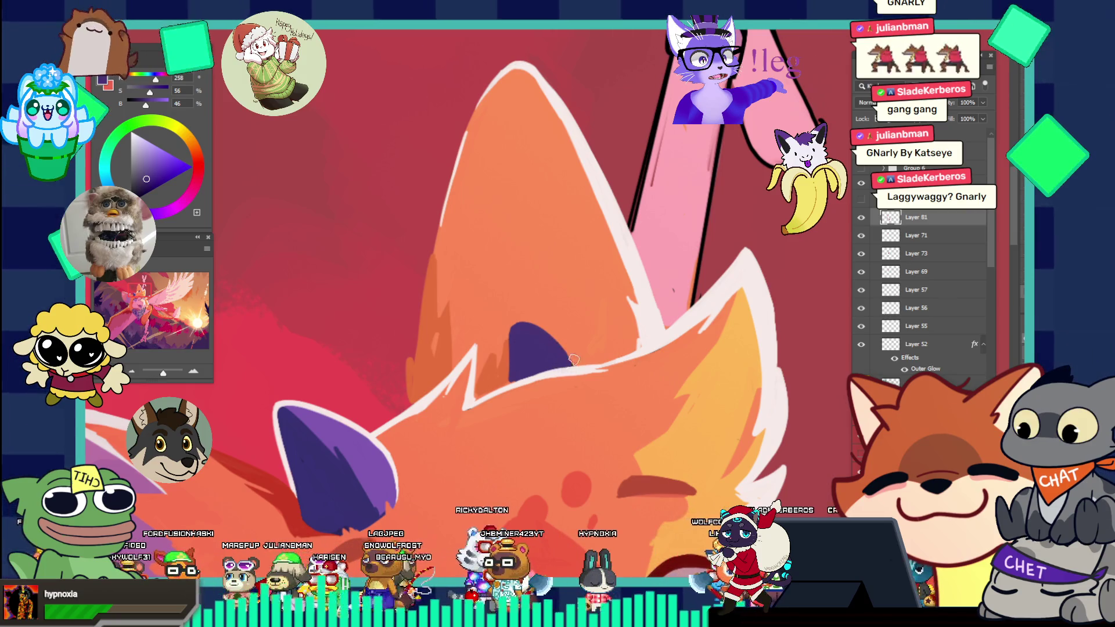
pyautogui.moveTo(550, 328); pyautogui.dragTo(475, 249)
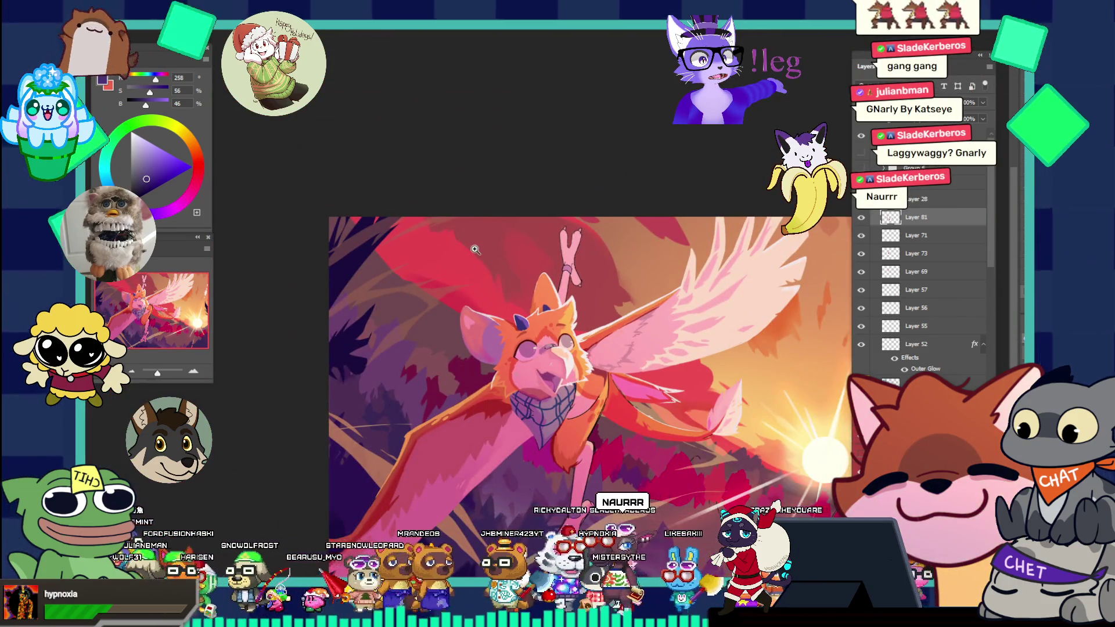
# - Zoom in on the face, dismiss the rectangle-creation error, and sample a muted pink
pyautogui.moveTo(572, 417)
pyautogui.mouseDown()
pyautogui.moveTo(651, 427)
pyautogui.moveTo(542, 386)
pyautogui.moveTo(565, 380)
pyautogui.mouseUp()
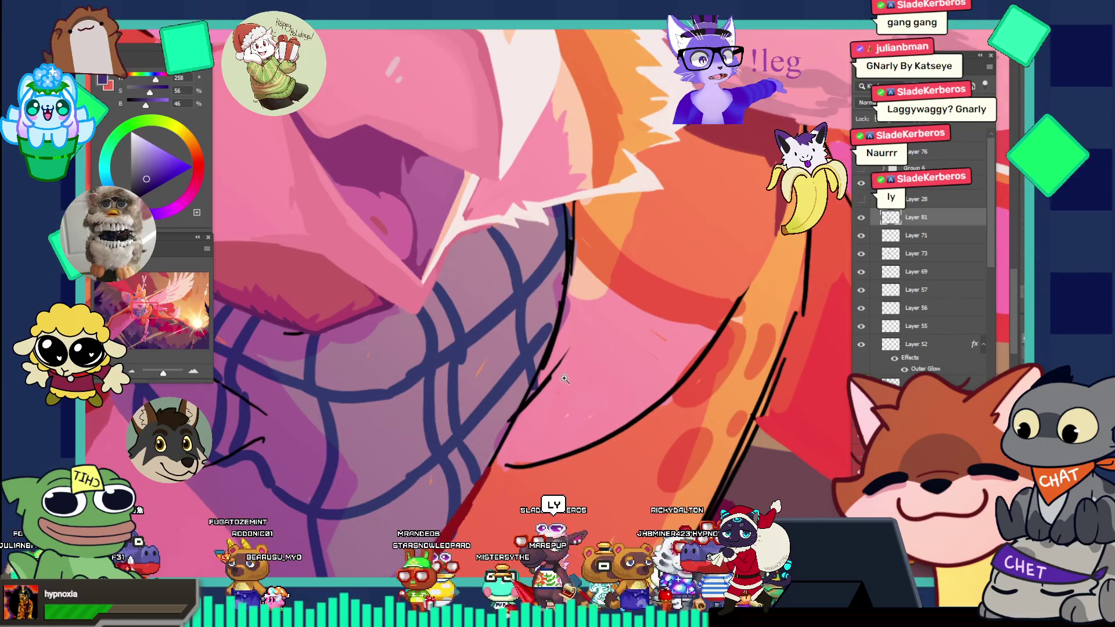
pyautogui.click(504, 360)
pyautogui.write('uuuuu')
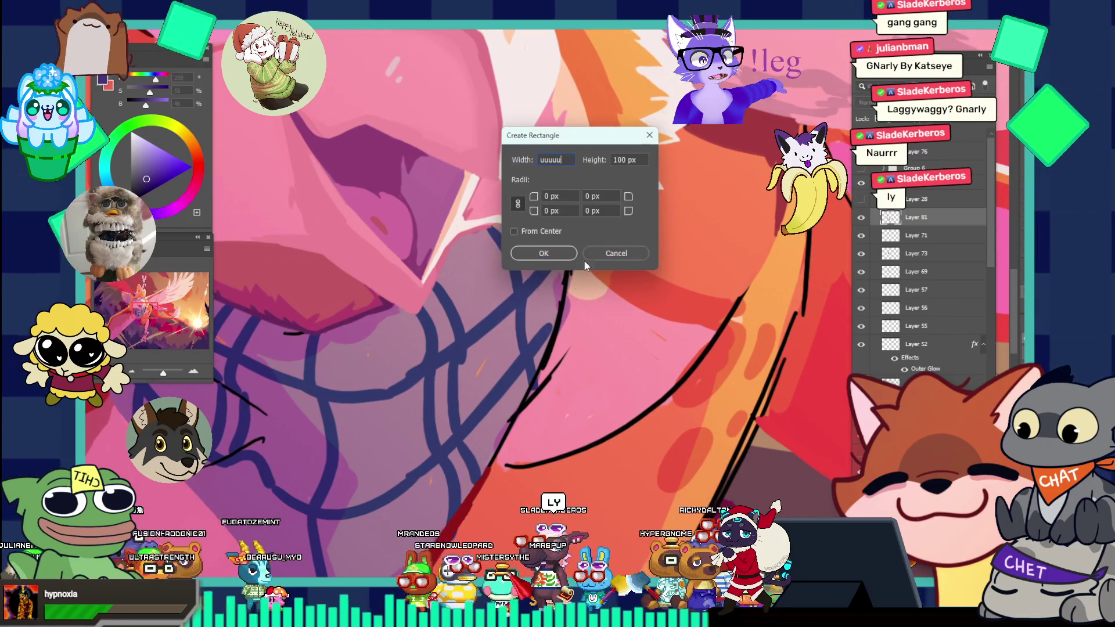
pyautogui.click(613, 253)
pyautogui.click(597, 224)
pyautogui.click(616, 253)
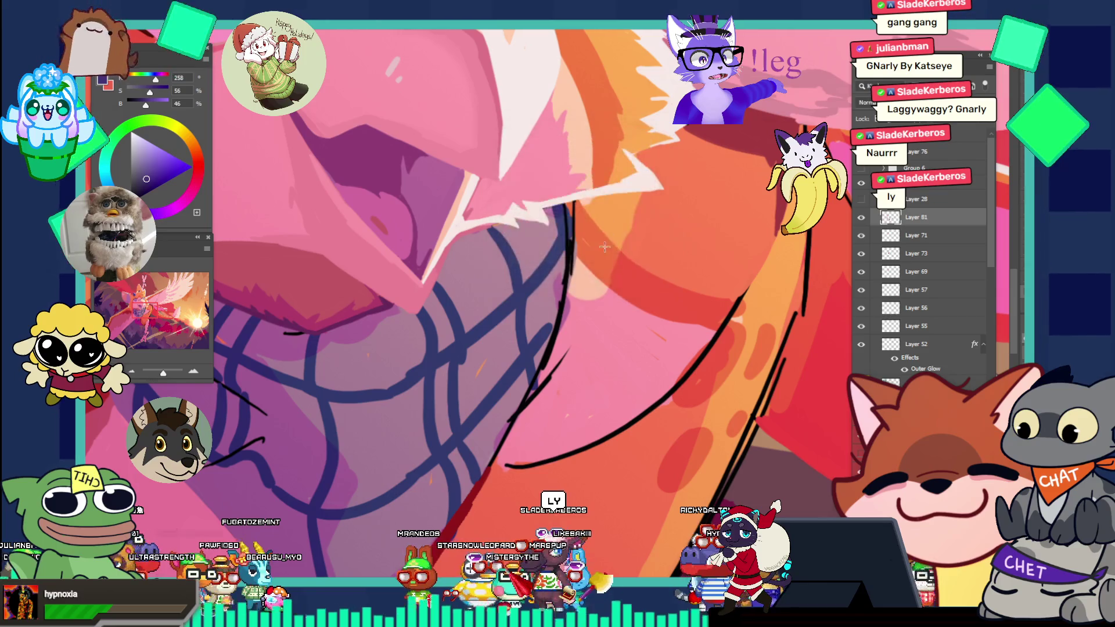
pyautogui.keyDown('alt'); pyautogui.click(514, 333); pyautogui.keyUp('alt')
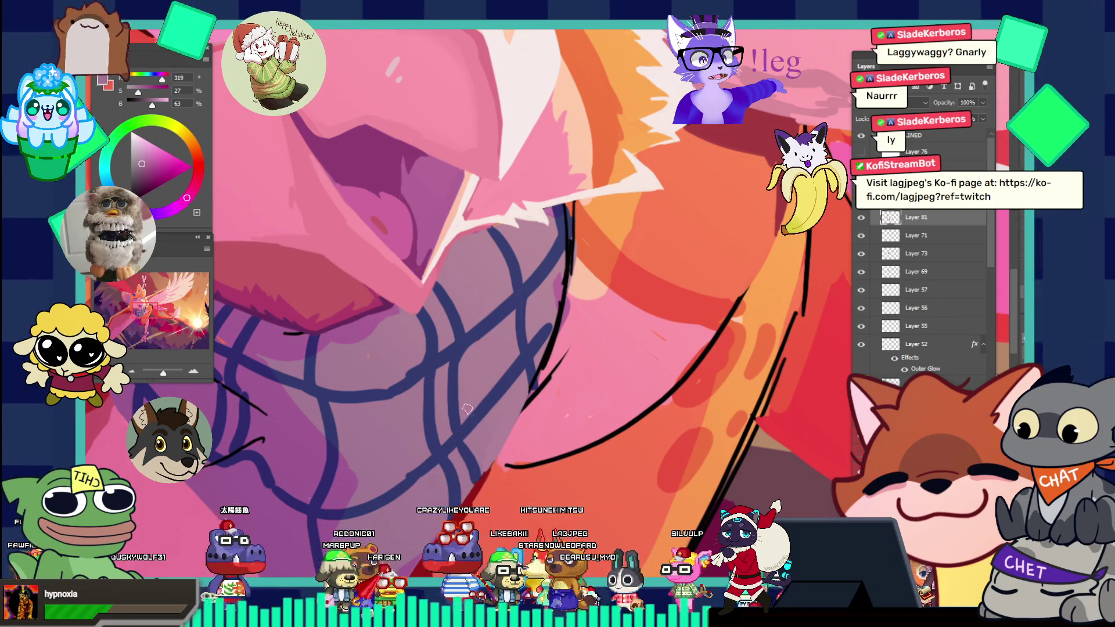
# - Resample the muted pink from the chin and zoom out to show the whole head
pyautogui.hotkey('ctrl', '0')
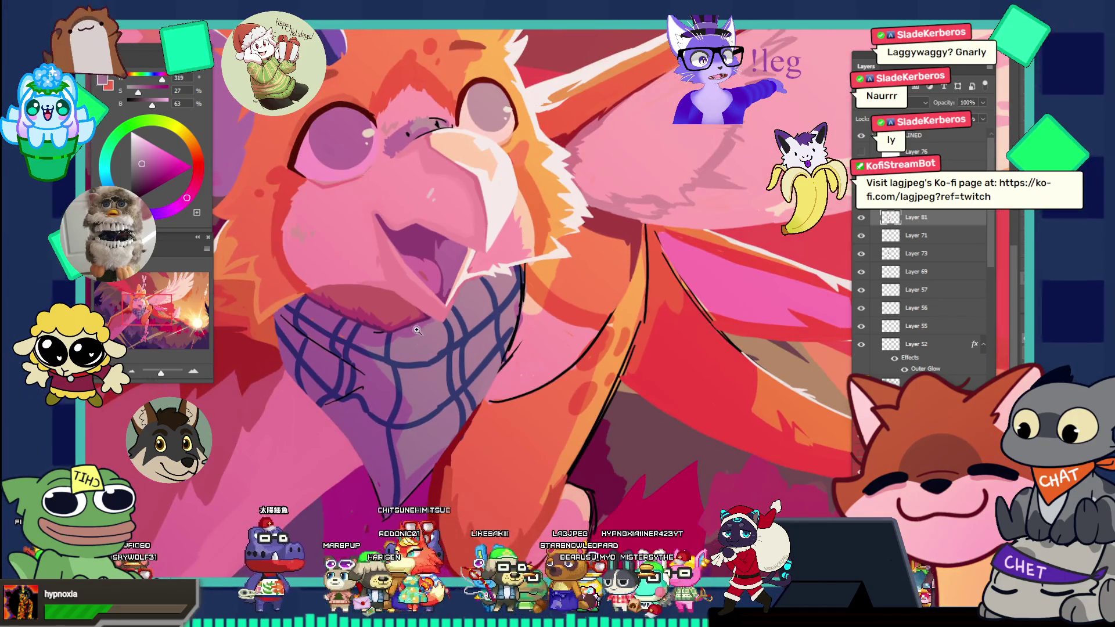
pyautogui.moveTo(406, 308); pyautogui.dragTo(454, 308)
pyautogui.keyDown('alt'); pyautogui.click(450, 345); pyautogui.keyUp('alt')
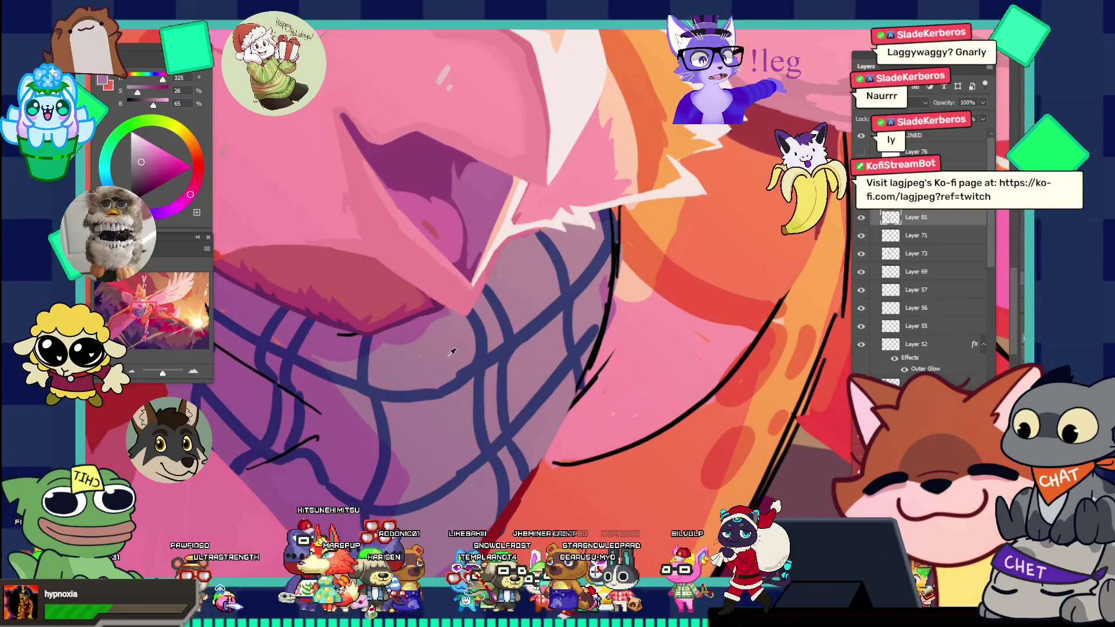
pyautogui.moveTo(451, 345)
pyautogui.mouseDown()
pyautogui.moveTo(406, 274)
pyautogui.moveTo(348, 273)
pyautogui.moveTo(631, 317)
pyautogui.moveTo(593, 377)
pyautogui.mouseUp()
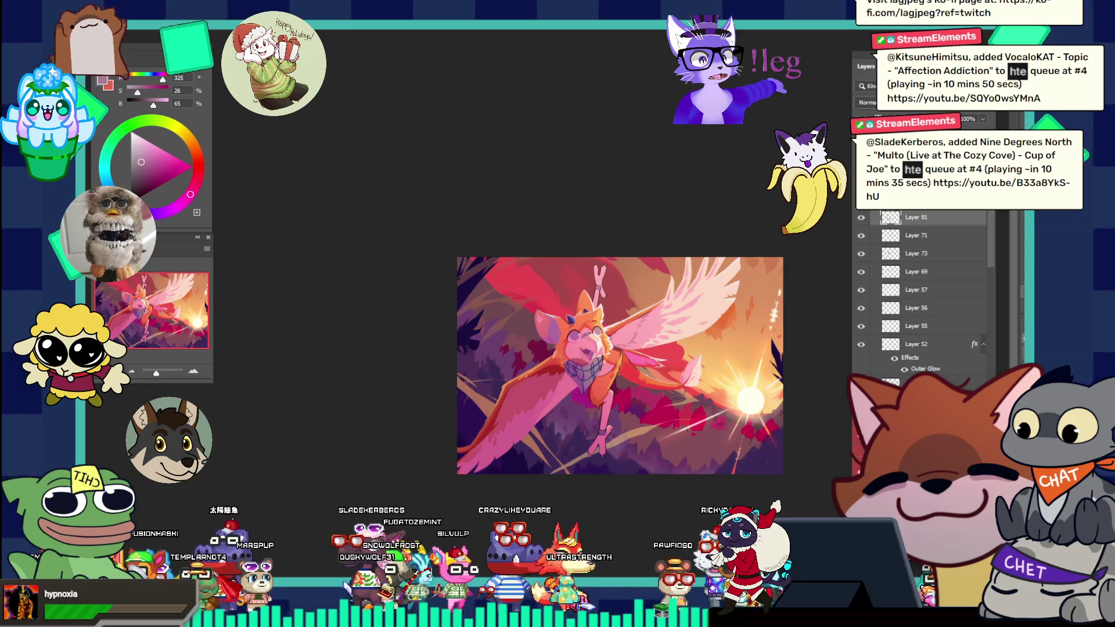
# - Examine the wing and tail-tip feather edges close up with bright red as the foreground colour
pyautogui.click(698, 363)
pyautogui.click(697, 373)
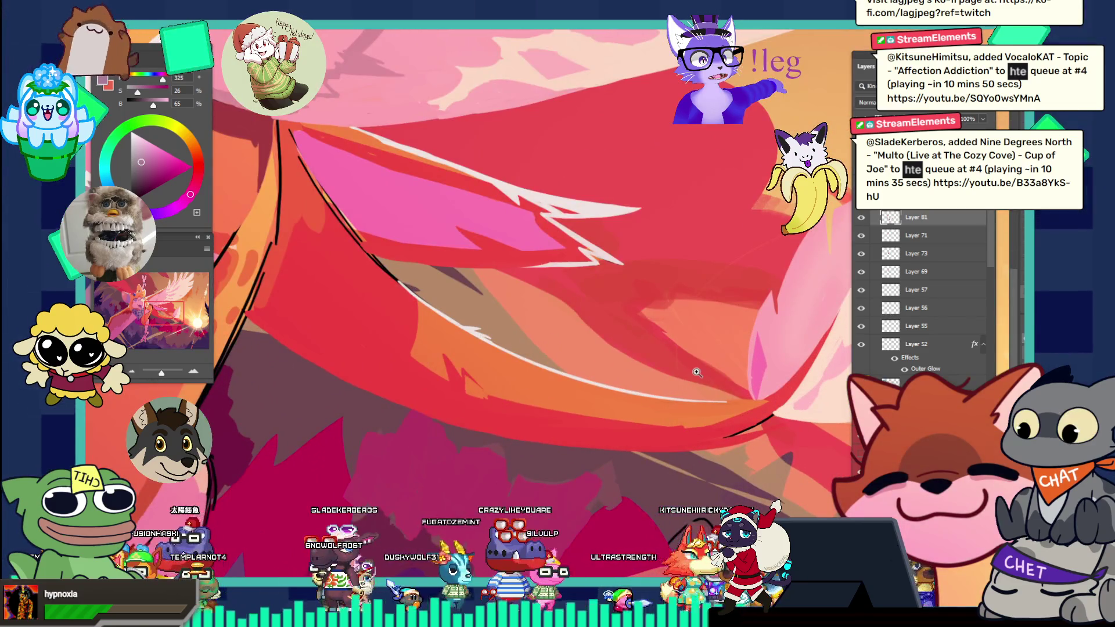
pyautogui.keyDown('alt'); pyautogui.click(677, 402); pyautogui.keyUp('alt')
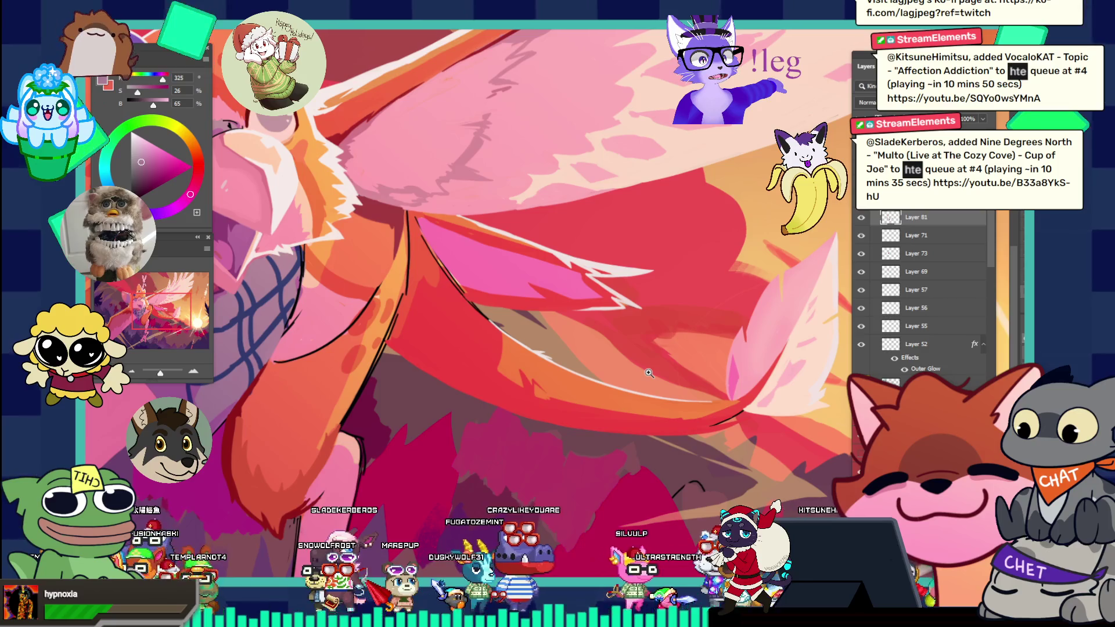
pyautogui.click(755, 404)
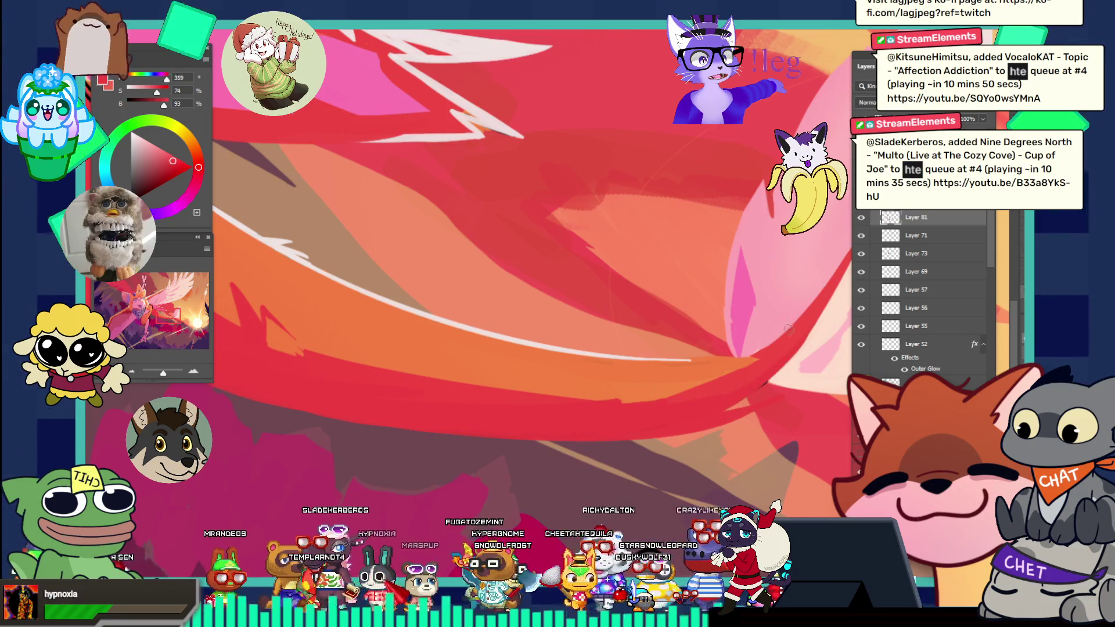
pyautogui.scroll(-3, 770, 325)
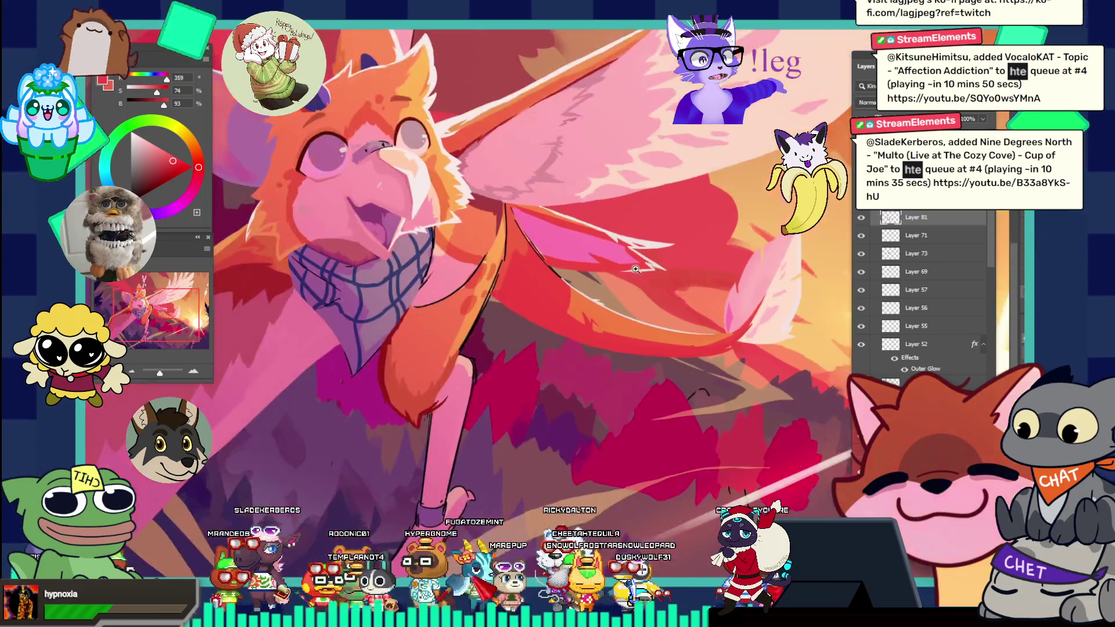
pyautogui.scroll(5, 770, 325)
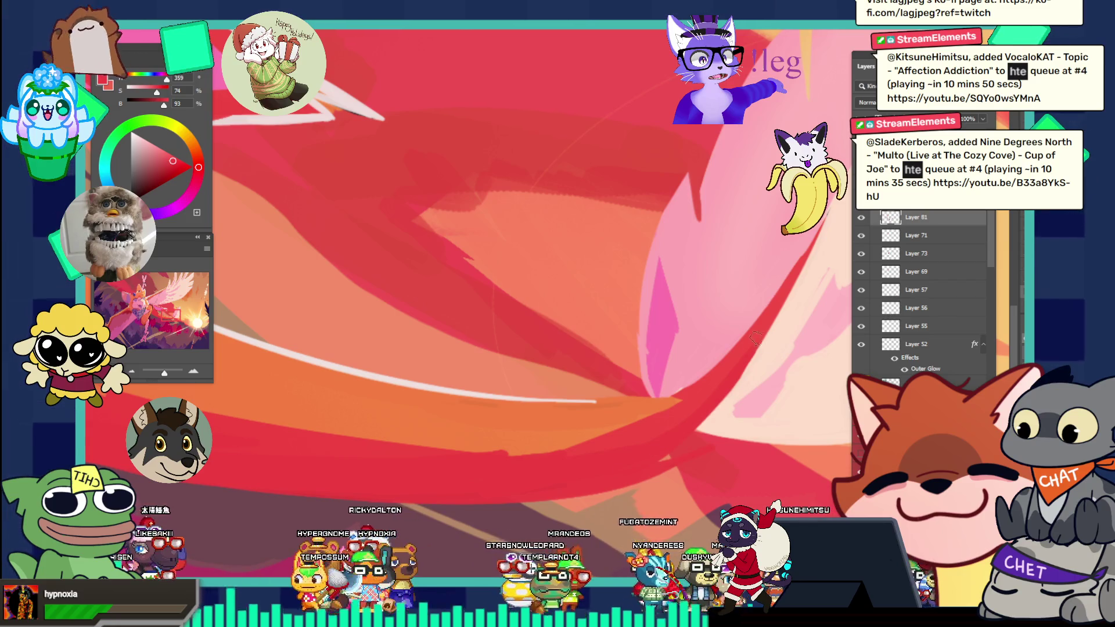
pyautogui.hotkey('ctrl', '0')
pyautogui.click(659, 337)
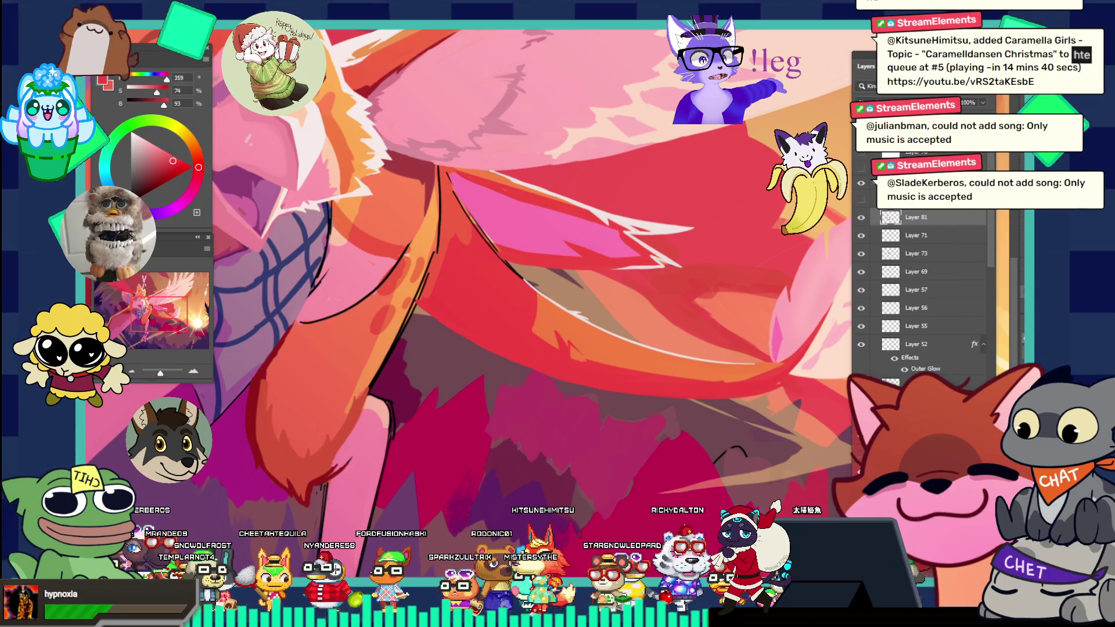
pyautogui.scroll(3, 583, 318)
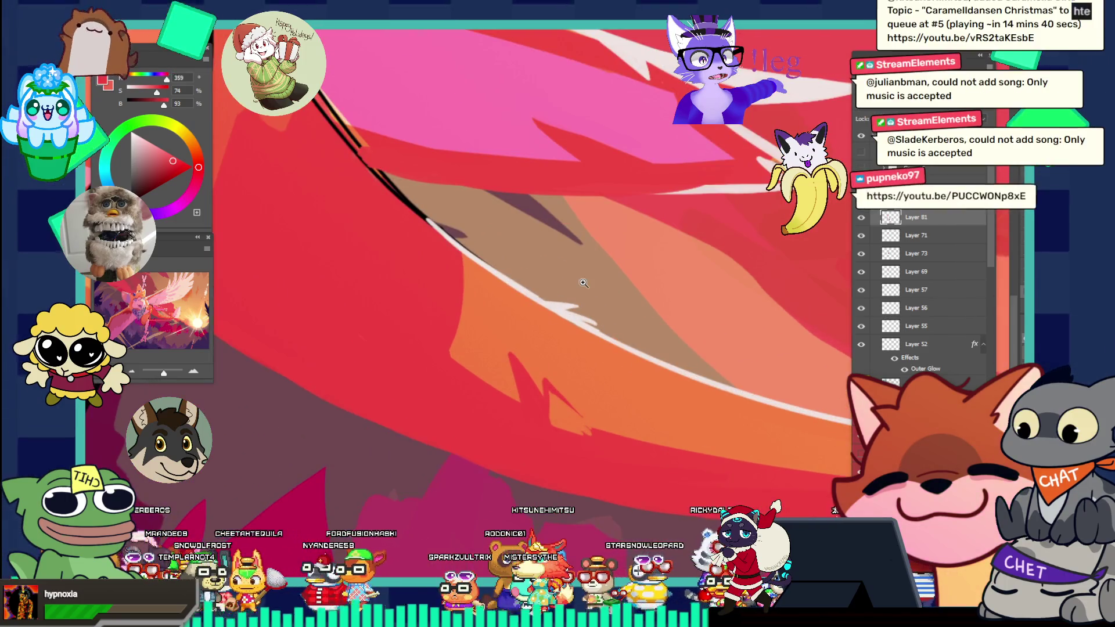
# - Sample a near-white highlight colour and try a first stroke, then undo it
pyautogui.keyDown('alt'); pyautogui.click(578, 313); pyautogui.keyUp('alt')
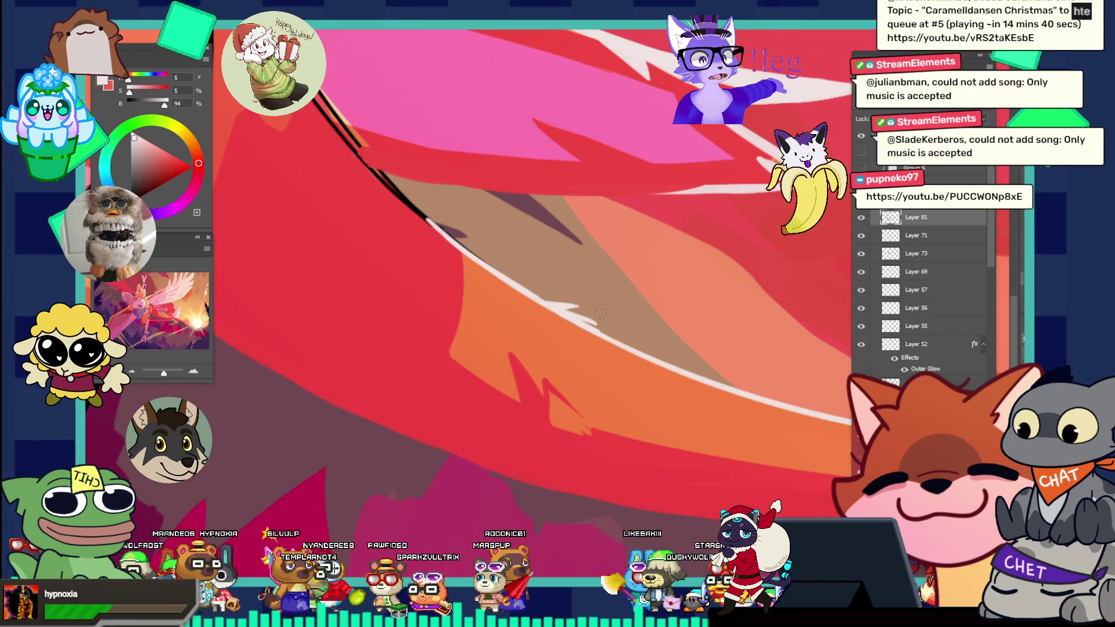
pyautogui.press('v')
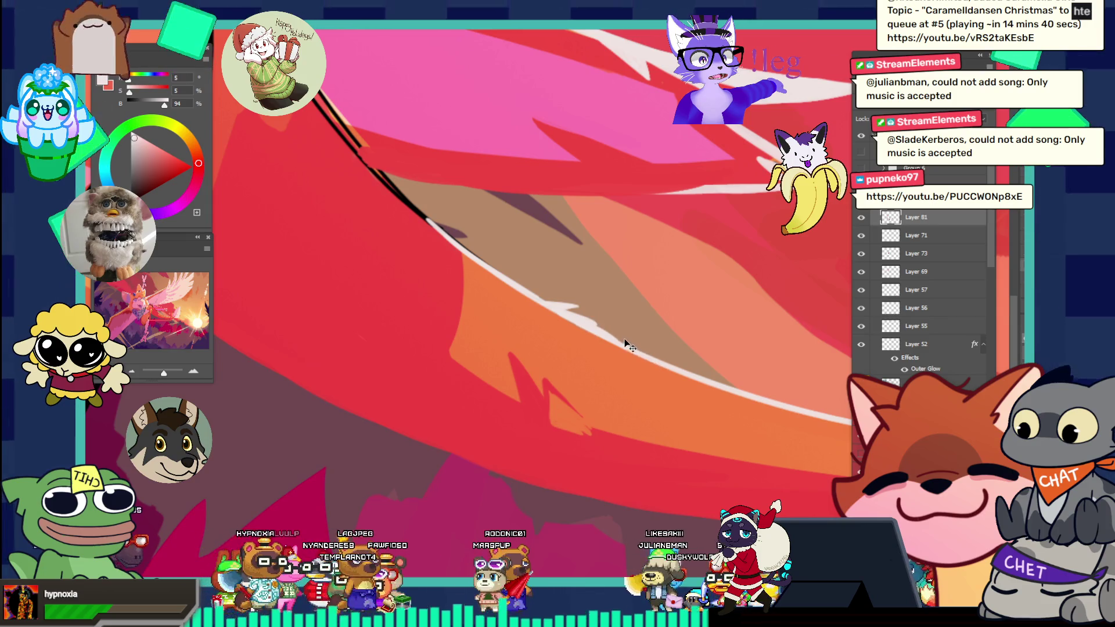
pyautogui.press('b')
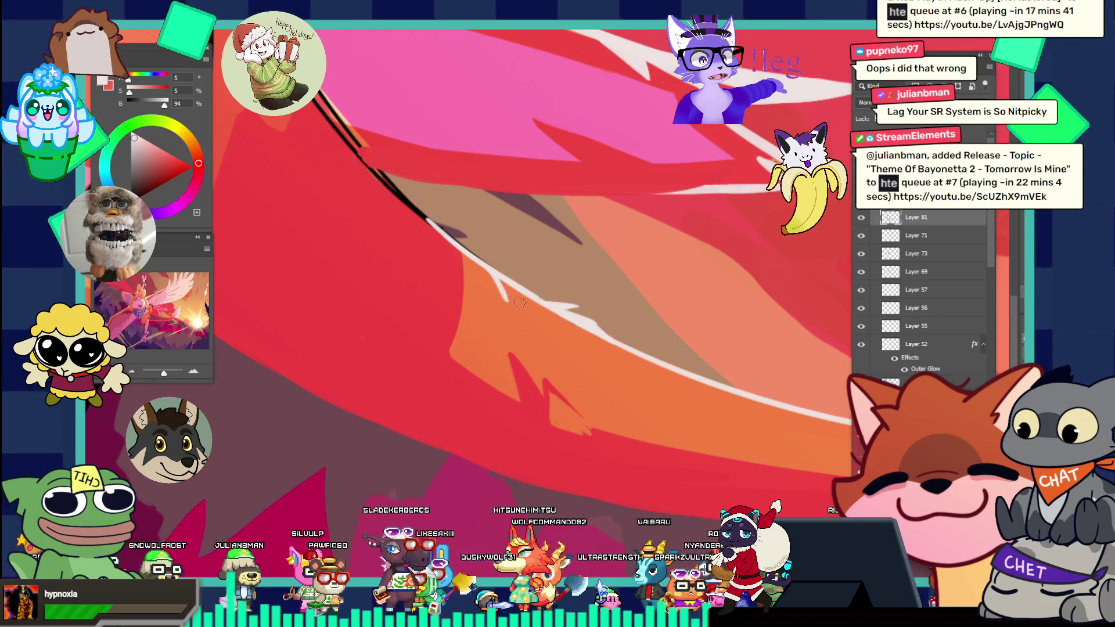
pyautogui.press('v')
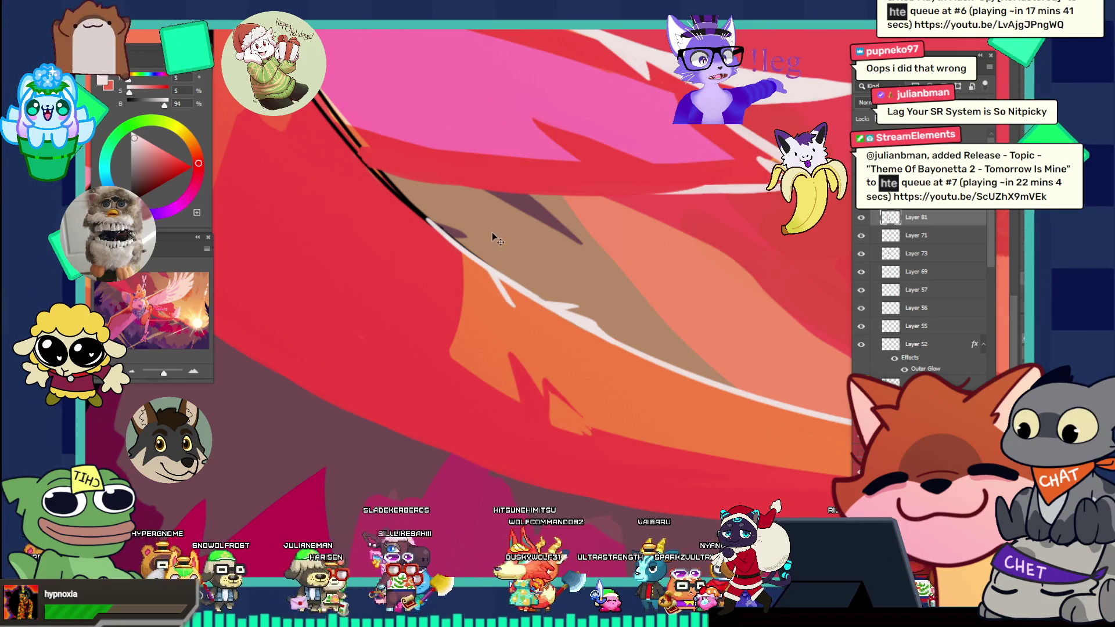
pyautogui.moveTo(514, 306)
pyautogui.mouseDown()
pyautogui.moveTo(577, 308)
pyautogui.moveTo(572, 352)
pyautogui.mouseUp()
pyautogui.hotkey('ctrl', 'z')
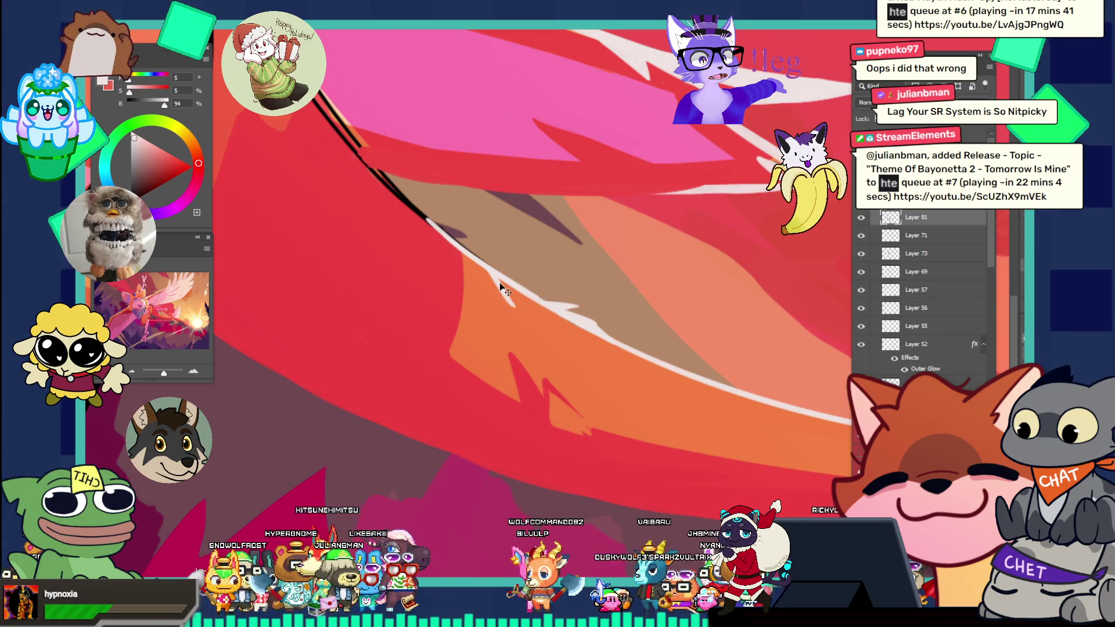
# - Paint and restroke thin white highlight streaks down the red feather's lower edge
pyautogui.moveTo(494, 273)
pyautogui.mouseDown()
pyautogui.moveTo(549, 335)
pyautogui.moveTo(577, 347)
pyautogui.mouseUp()
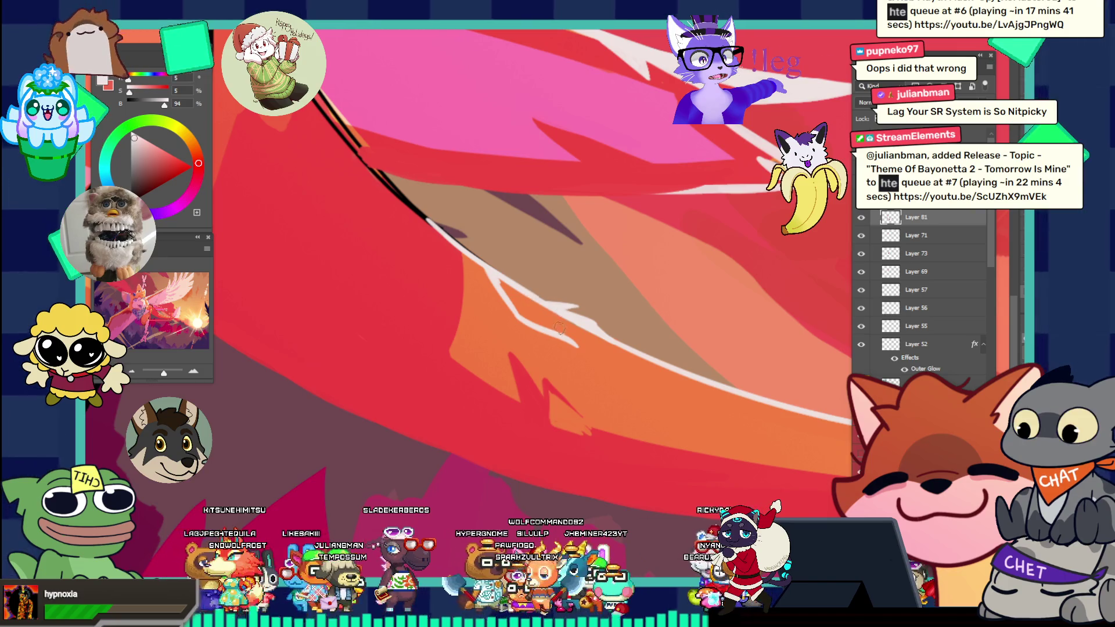
pyautogui.moveTo(543, 311); pyautogui.dragTo(581, 346)
pyautogui.moveTo(535, 302); pyautogui.dragTo(574, 343)
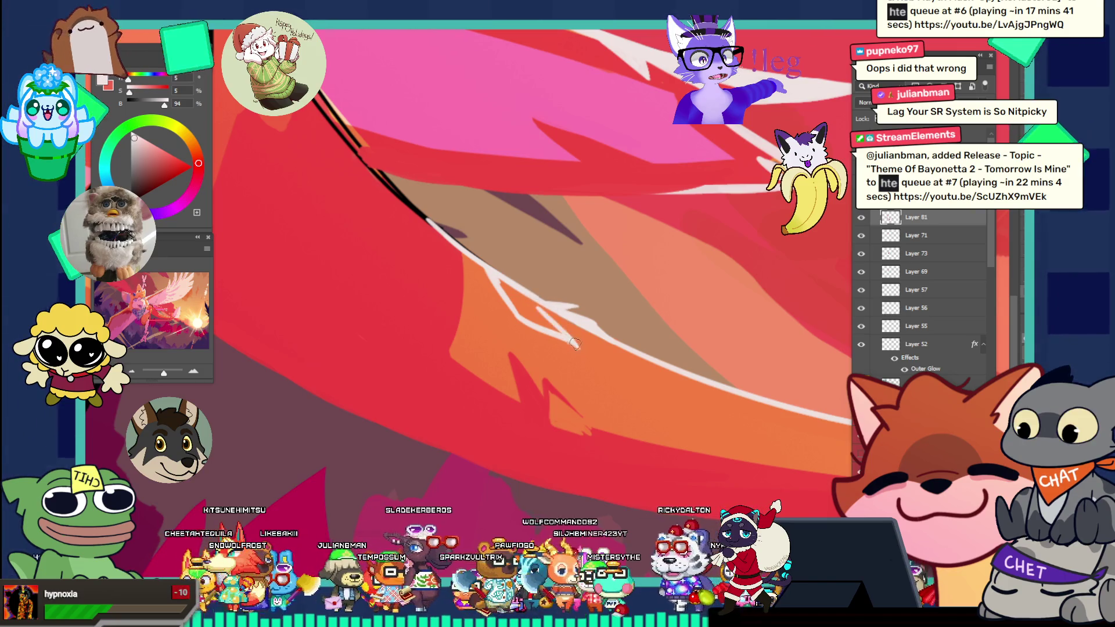
pyautogui.moveTo(497, 279); pyautogui.dragTo(531, 322)
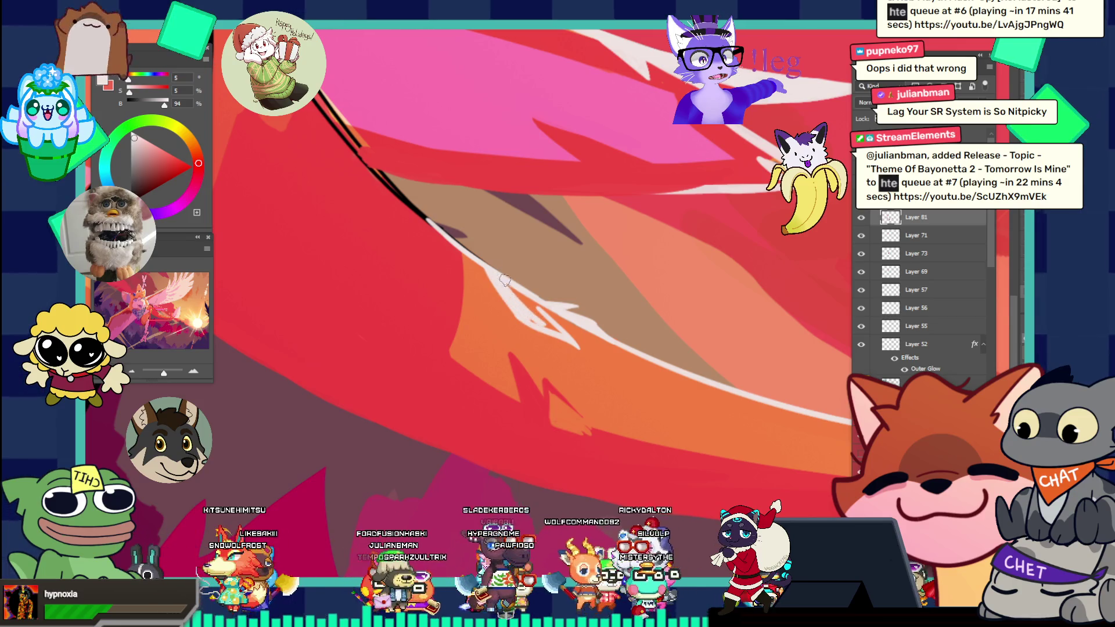
pyautogui.moveTo(500, 275); pyautogui.dragTo(554, 329)
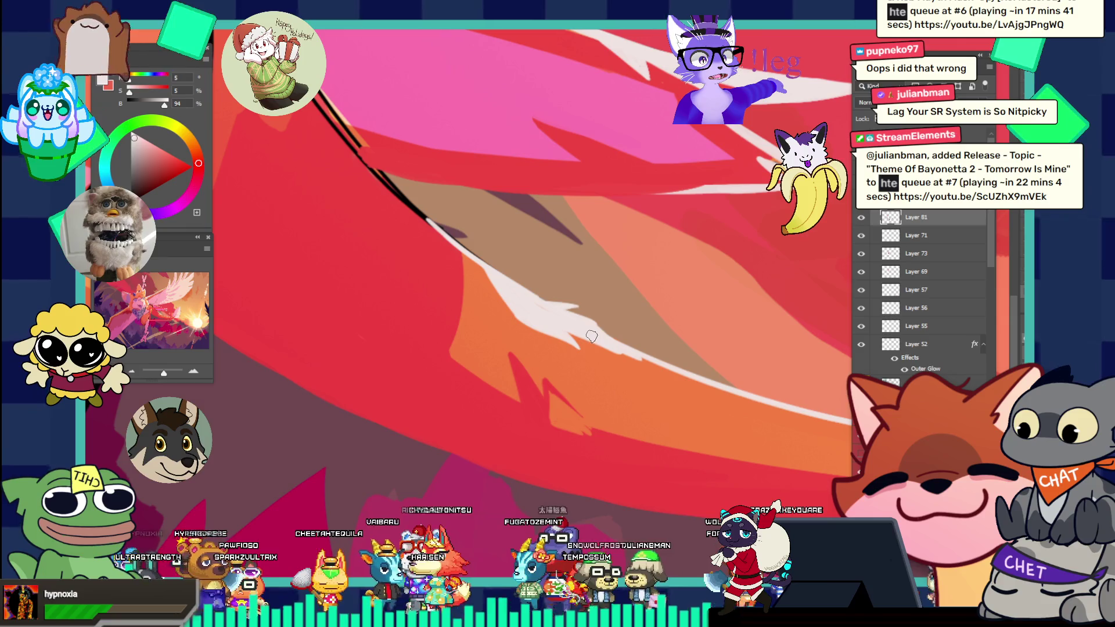
pyautogui.moveTo(543, 320); pyautogui.dragTo(632, 365)
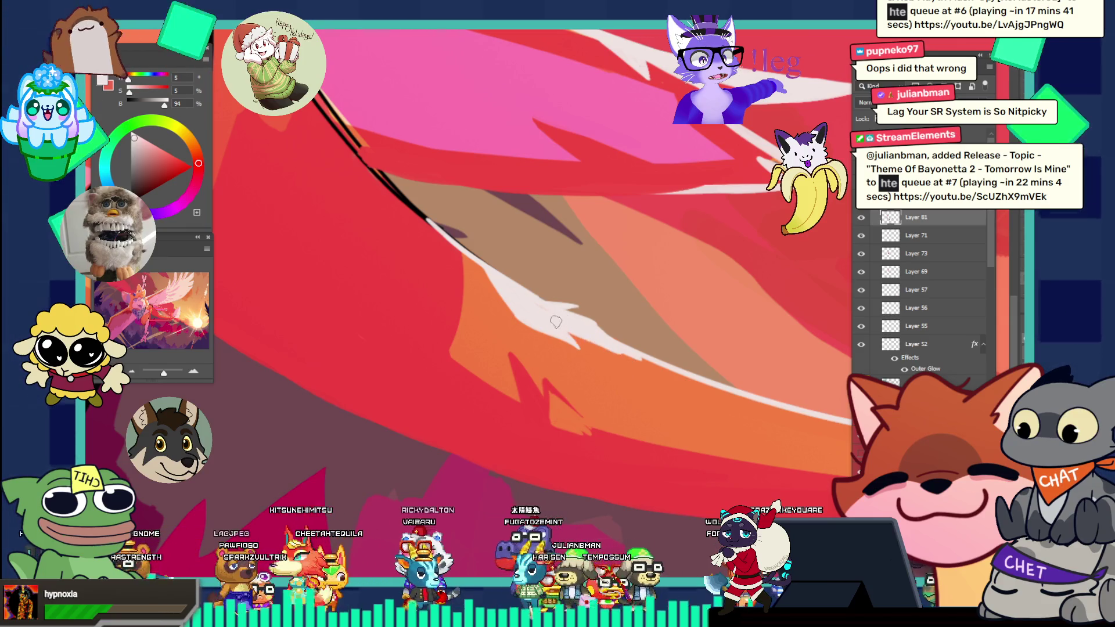